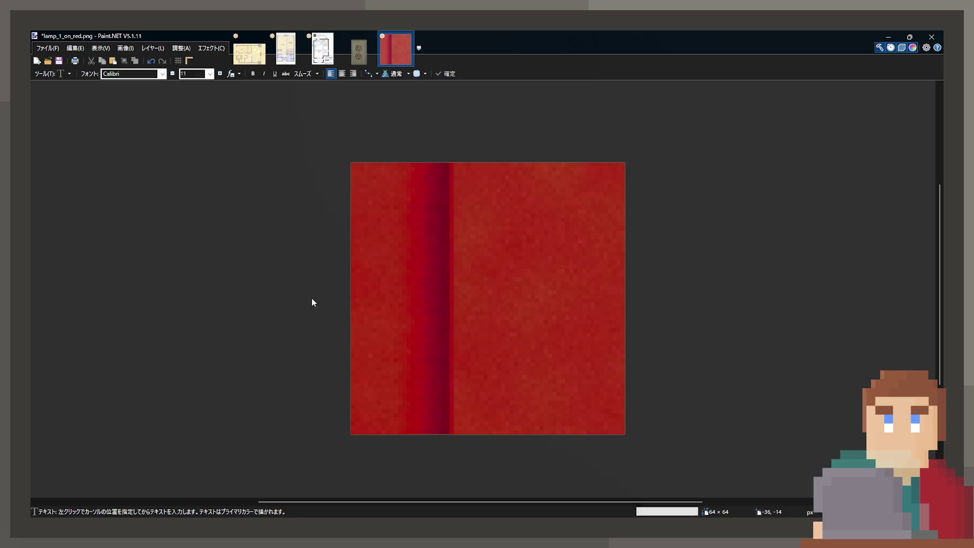
# Drag lamp_2_off onto Carriage_End1C so it becomes its child in the Hierarchy.
pyautogui.hotkey('alt', 'Tab')
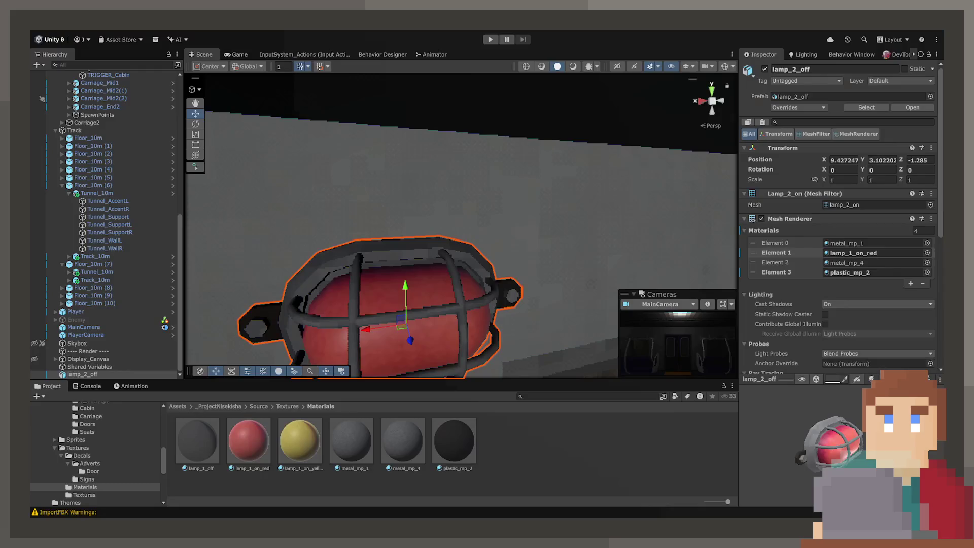
pyautogui.moveTo(497, 249)
pyautogui.mouseDown()
pyautogui.moveTo(389, 296)
pyautogui.moveTo(337, 289)
pyautogui.moveTo(540, 266)
pyautogui.moveTo(561, 285)
pyautogui.mouseUp()
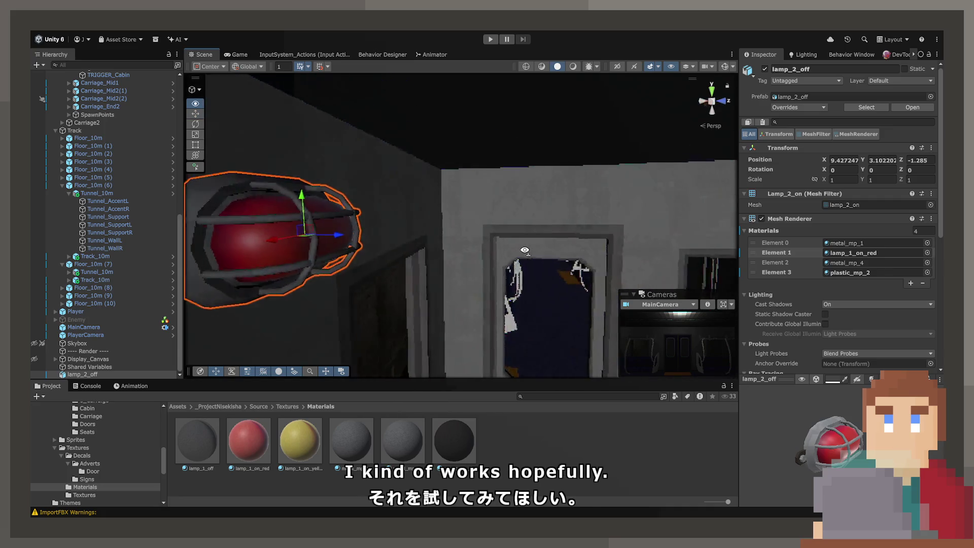
pyautogui.click(95, 376)
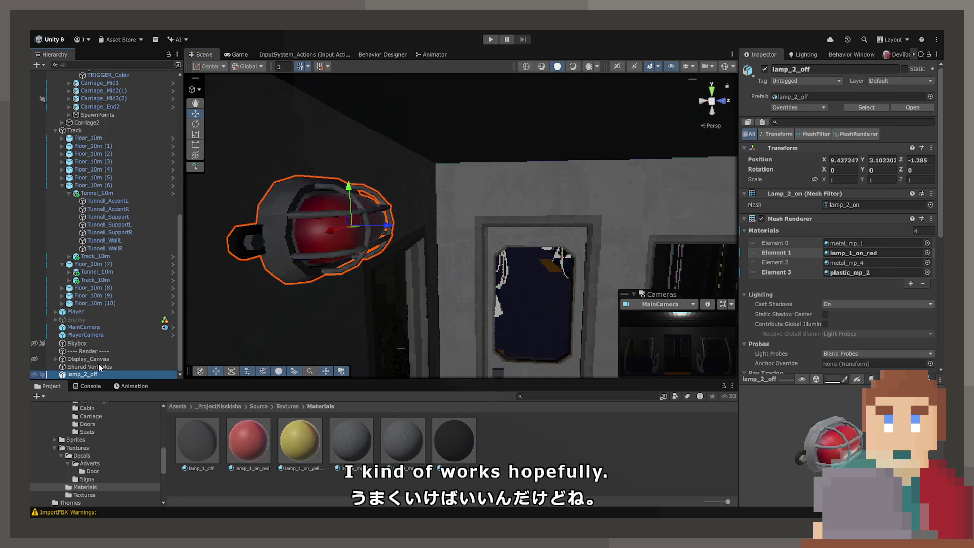
pyautogui.click(81, 374)
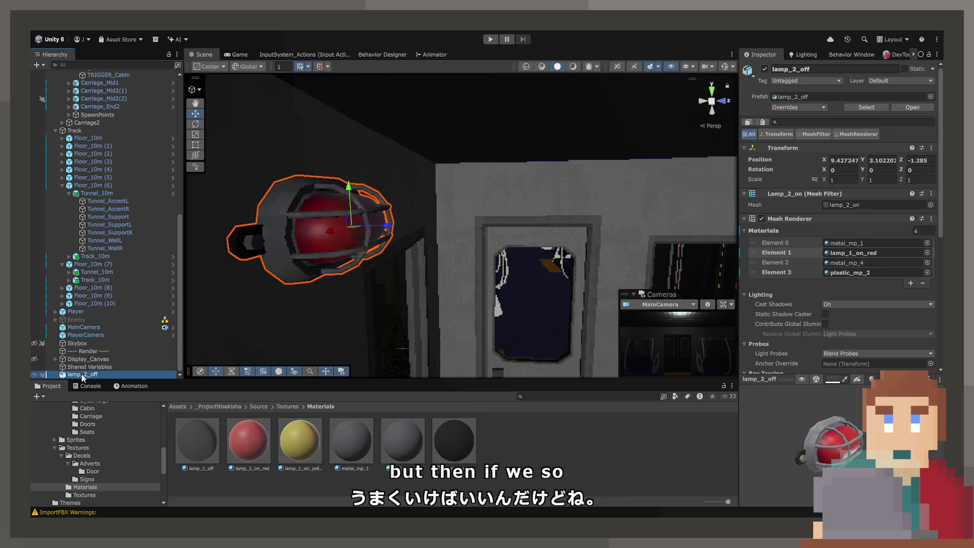
pyautogui.click(400, 113)
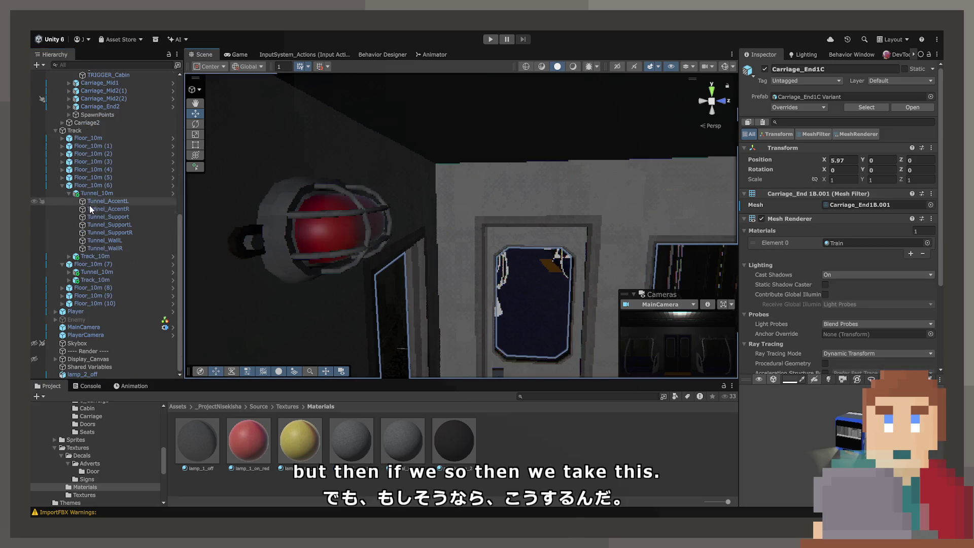
pyautogui.moveTo(81, 374)
pyautogui.mouseDown()
pyautogui.moveTo(103, 53)
pyautogui.moveTo(99, 135)
pyautogui.mouseUp()
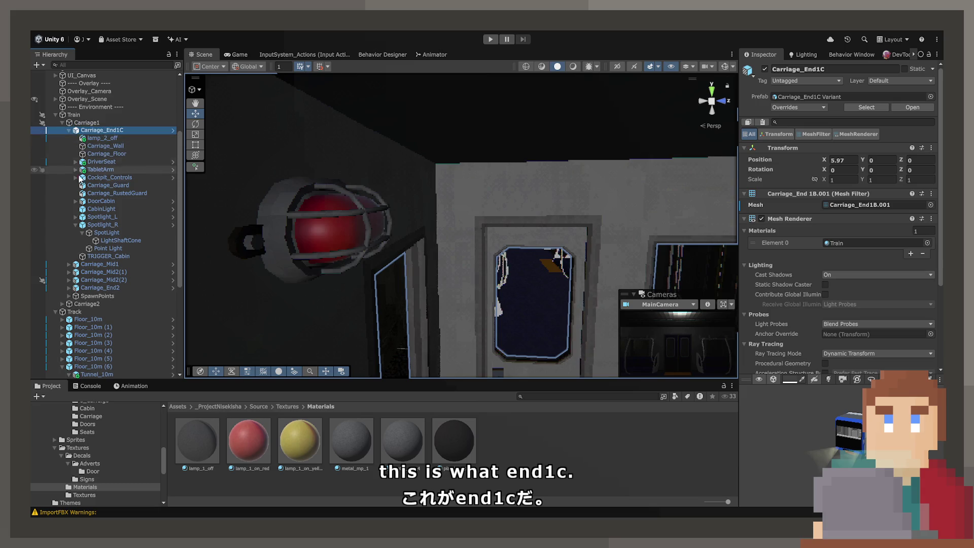
# Rename the lamp under Carriage_End1C to Lamp_Red.
pyautogui.click(75, 224)
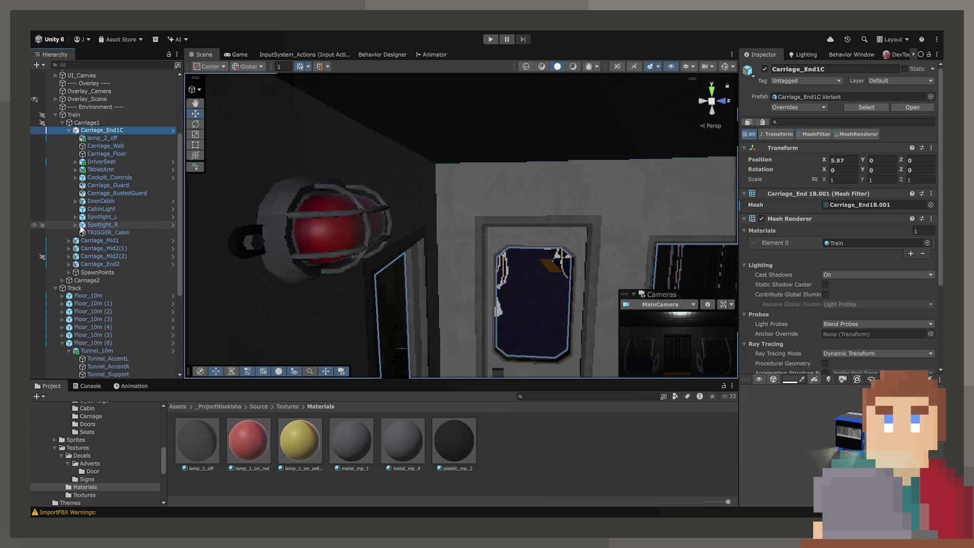
pyautogui.click(93, 138)
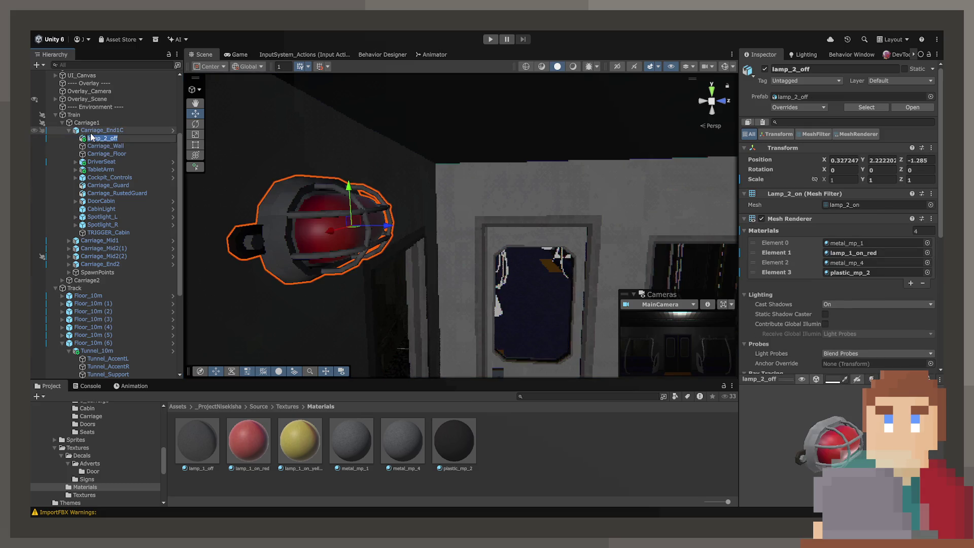
pyautogui.write('R')
pyautogui.write('amp')
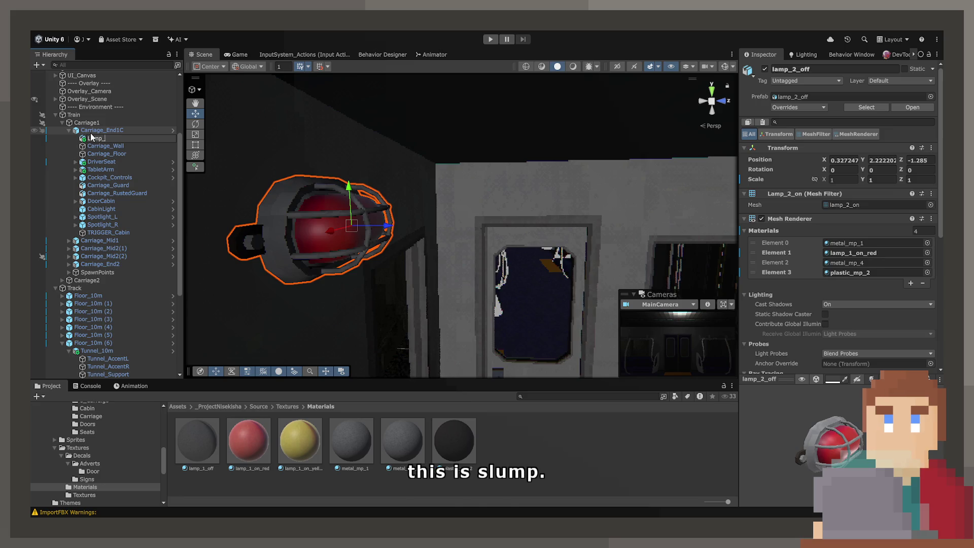
pyautogui.write('_Red')
pyautogui.press('Return')
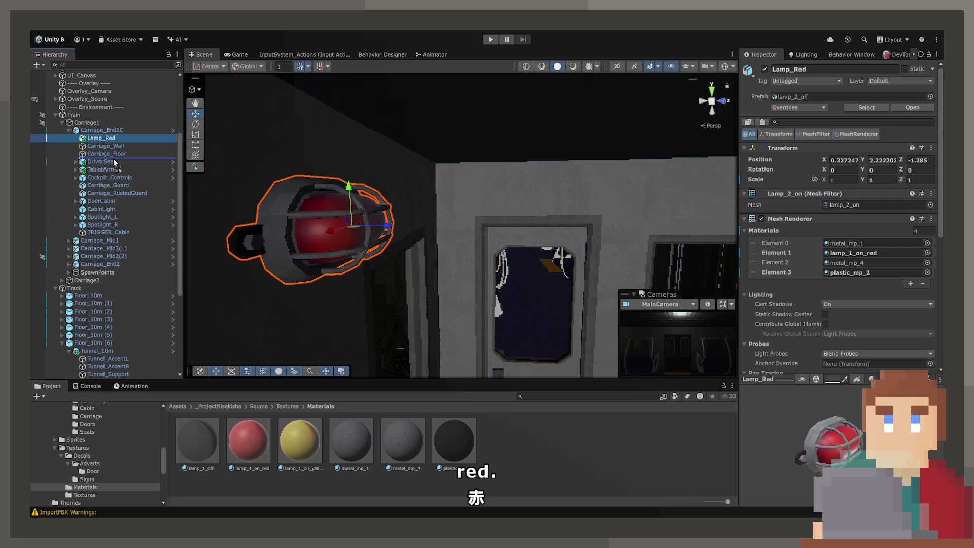
# Move Lamp_Red below Carriage_Floor, push its area light along Z, and enable scene Gizmos.
pyautogui.moveTo(102, 139); pyautogui.dragTo(95, 151)
pyautogui.doubleClick(95, 153)
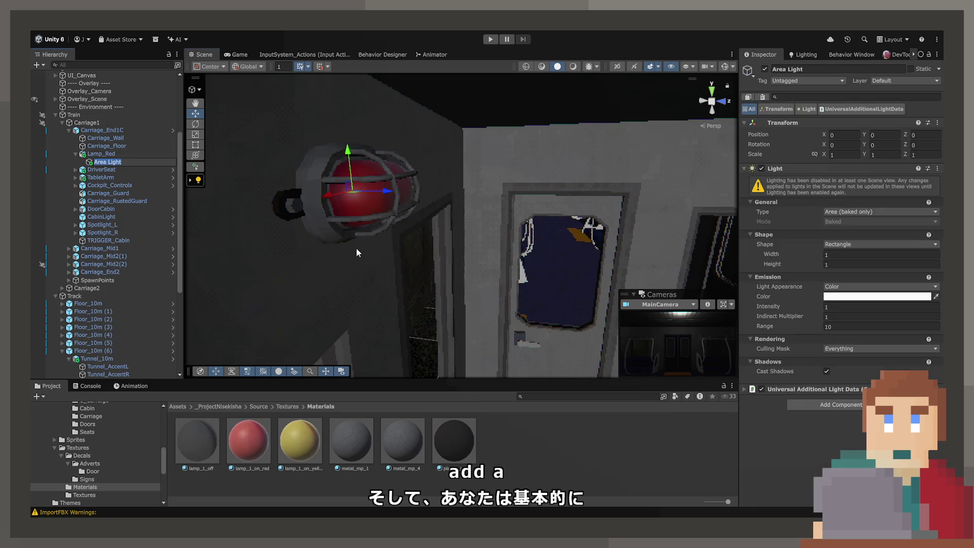
pyautogui.moveTo(357, 221)
pyautogui.mouseDown()
pyautogui.moveTo(591, 217)
pyautogui.moveTo(600, 359)
pyautogui.moveTo(557, 218)
pyautogui.moveTo(713, 69)
pyautogui.mouseUp()
pyautogui.click(724, 67)
# Replace the area light with a new Point Light child under Lamp_Red.
pyautogui.keyDown('alt'); pyautogui.moveTo(553, 193); pyautogui.dragTo(406, 206); pyautogui.keyUp('alt')
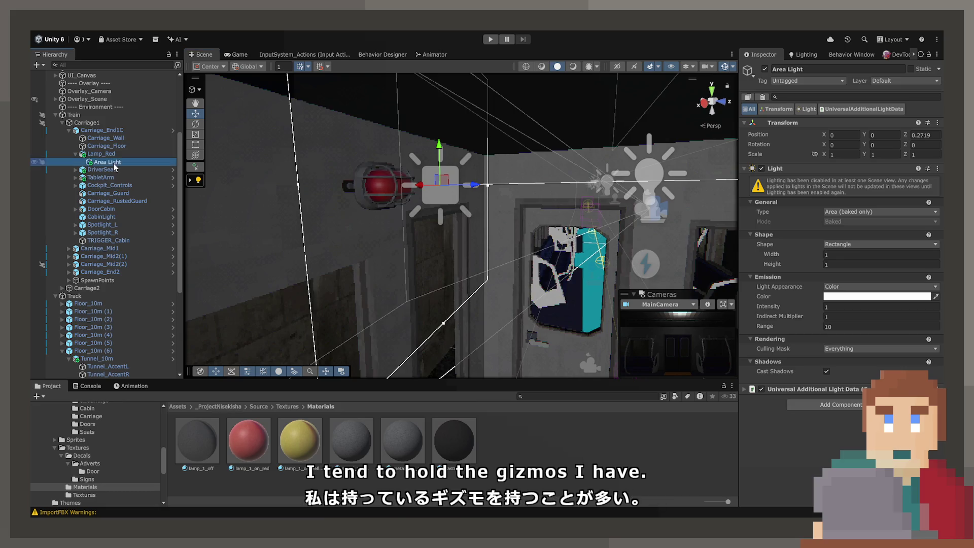
pyautogui.press('Delete')
pyautogui.click(105, 155)
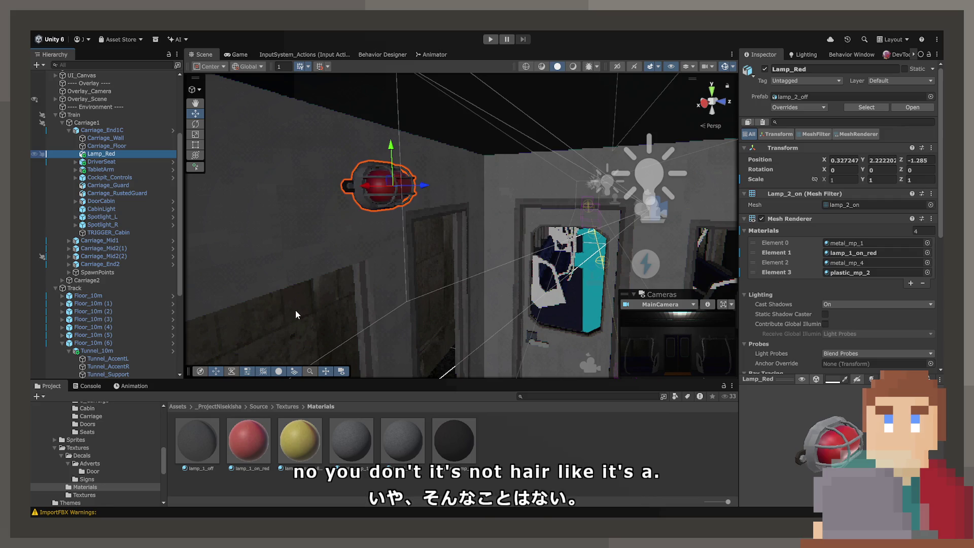
pyautogui.hotkey('ctrl', 'shift', 'n')
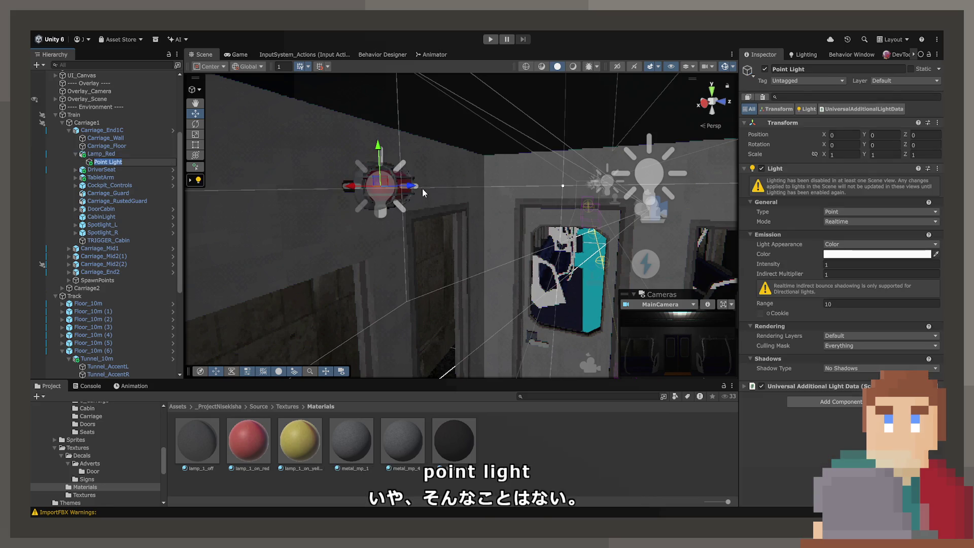
# Move the point light forward along Z so it sits just in front of the lamp.
pyautogui.moveTo(415, 189); pyautogui.dragTo(443, 190)
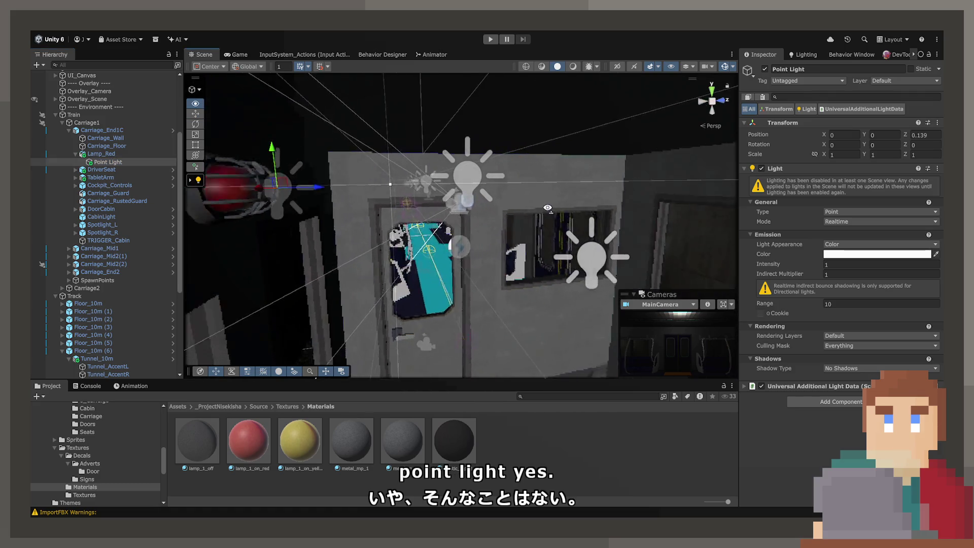
pyautogui.click(525, 68)
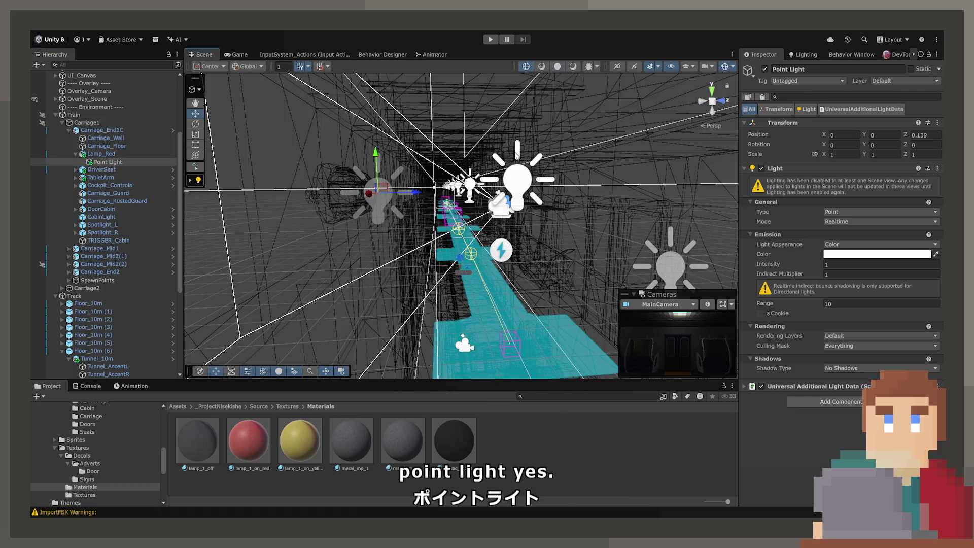
pyautogui.click(572, 66)
pyautogui.press('f')
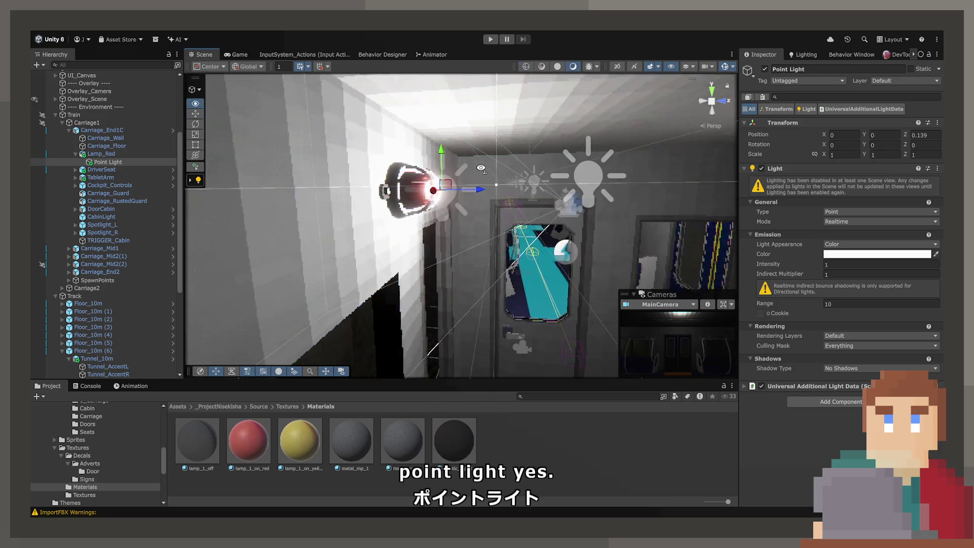
pyautogui.moveTo(426, 168)
pyautogui.mouseDown()
pyautogui.moveTo(491, 169)
pyautogui.moveTo(117, 216)
pyautogui.moveTo(729, 193)
pyautogui.mouseUp()
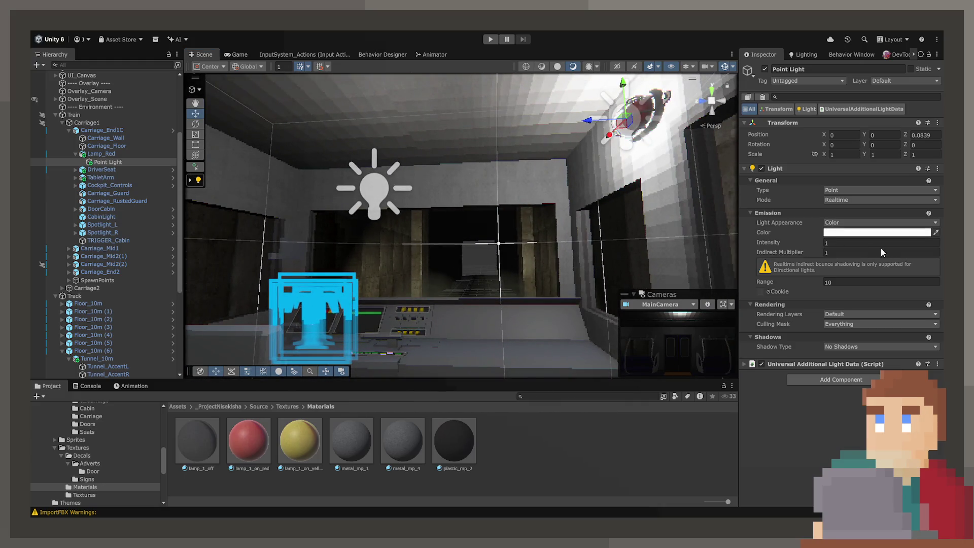
# Make the point light dark red with Range 10 and Intensity 17.97.
pyautogui.hotkey('ctrl', 'z')
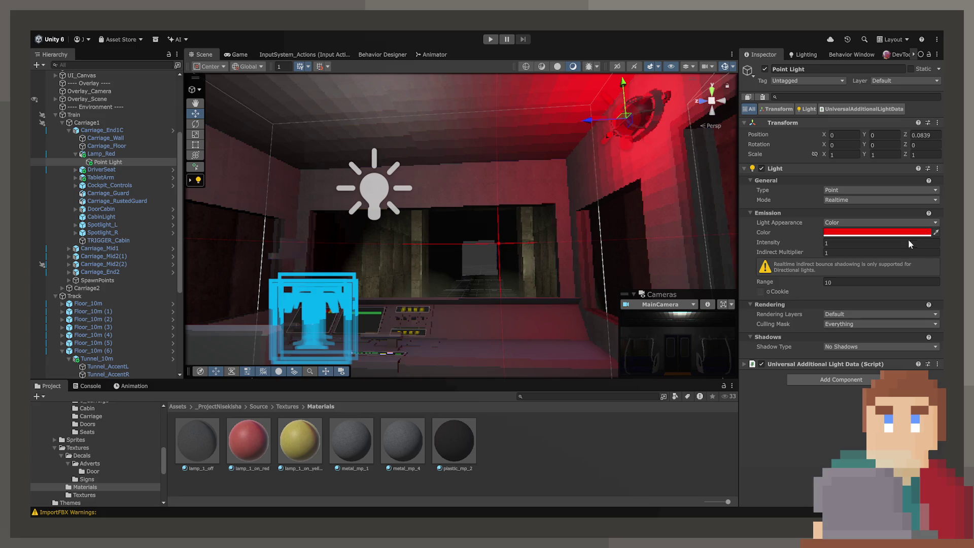
pyautogui.hotkey('ctrl', 'z')
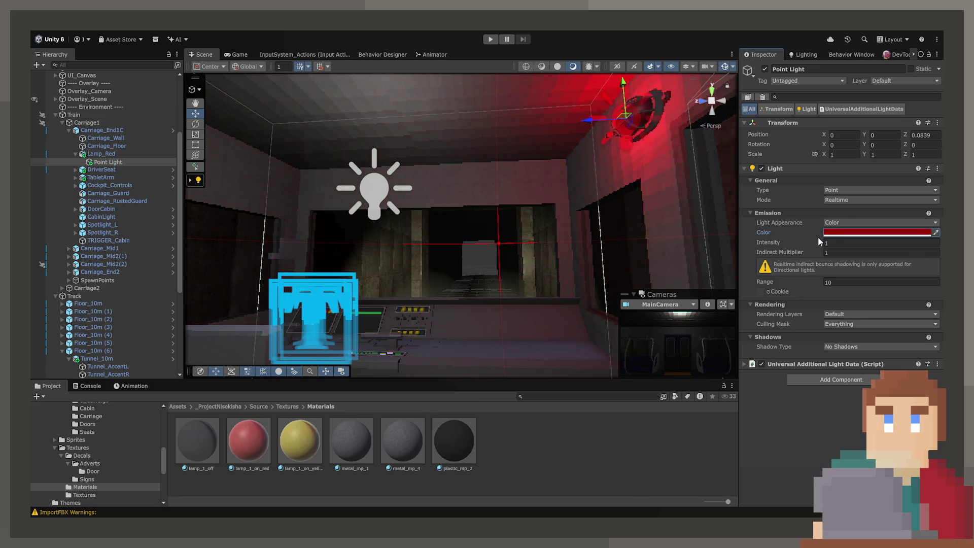
pyautogui.moveTo(817, 236); pyautogui.dragTo(838, 240)
pyautogui.moveTo(781, 282); pyautogui.dragTo(822, 282)
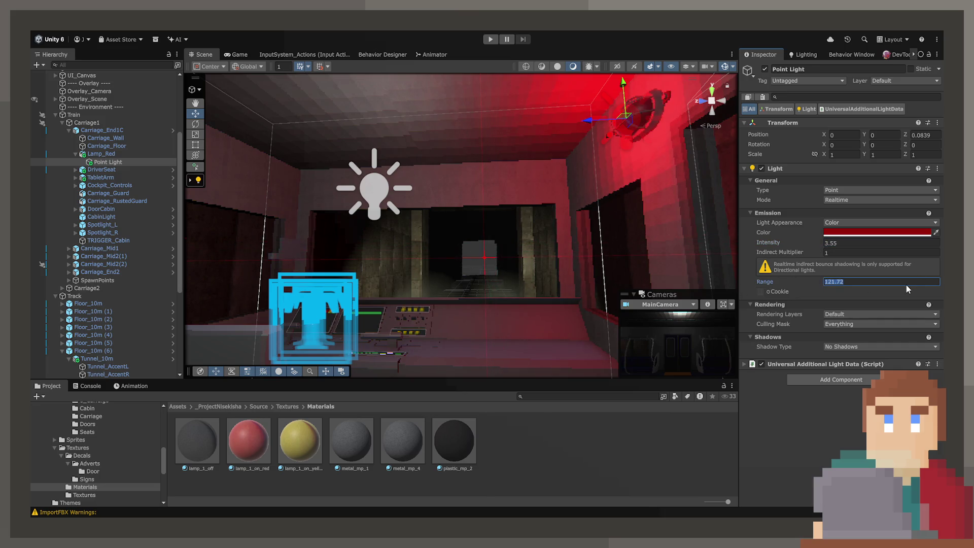
pyautogui.write('10')
pyautogui.moveTo(760, 243); pyautogui.dragTo(852, 241)
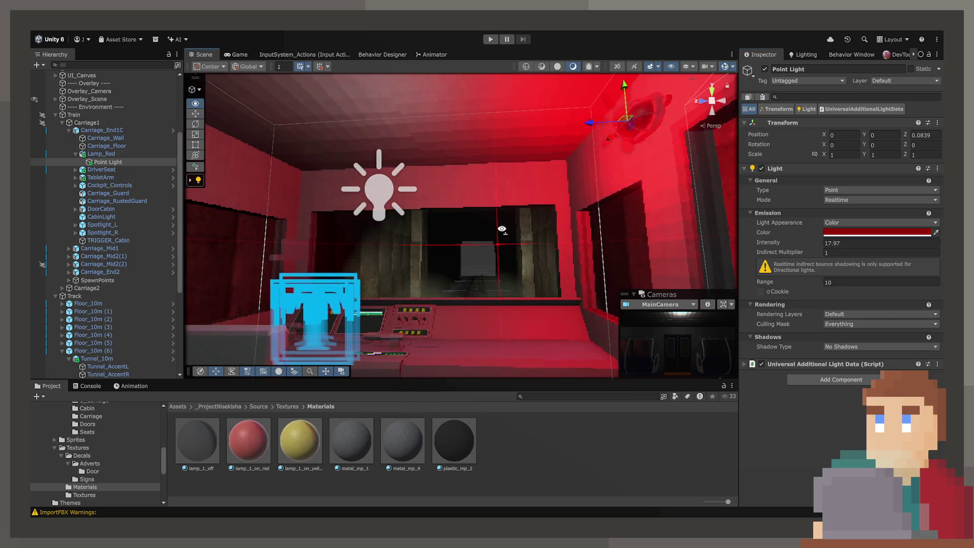
pyautogui.moveTo(502, 229)
pyautogui.mouseDown()
pyautogui.moveTo(472, 250)
pyautogui.moveTo(600, 226)
pyautogui.moveTo(584, 234)
pyautogui.mouseUp()
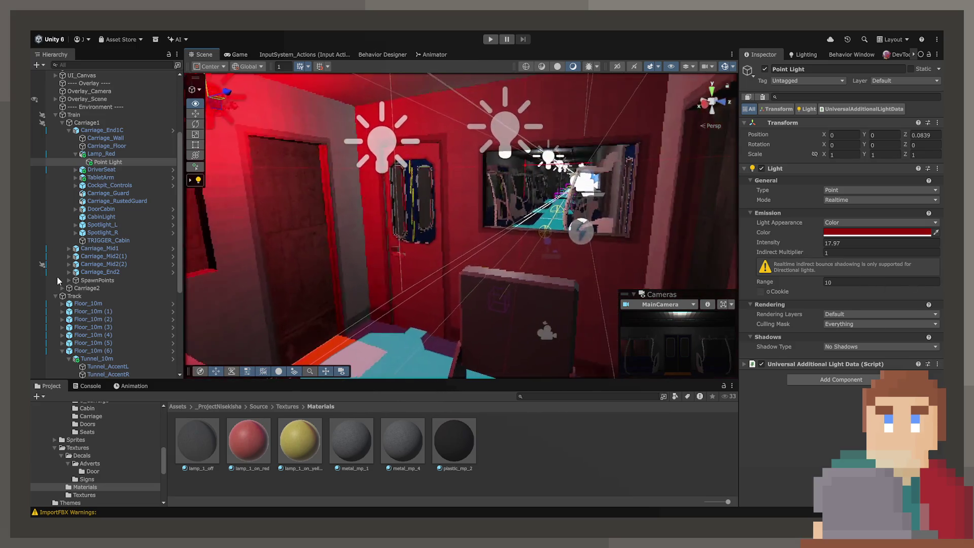
# Toggle the red point light on and off to compare, leaving it off.
pyautogui.press('f')
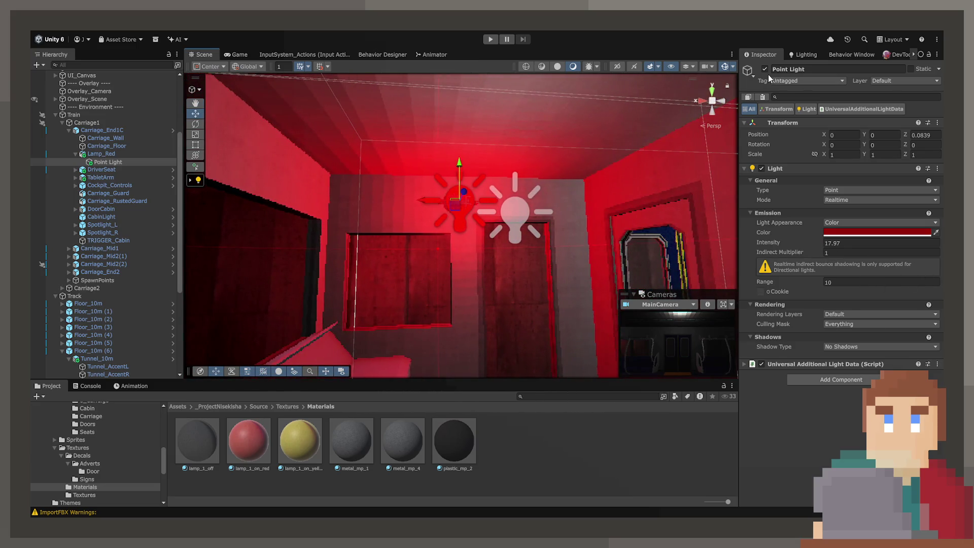
pyautogui.click(765, 69)
pyautogui.click(765, 70)
pyautogui.click(765, 70)
pyautogui.click(765, 69)
pyautogui.click(765, 70)
pyautogui.moveTo(640, 153); pyautogui.dragTo(523, 180)
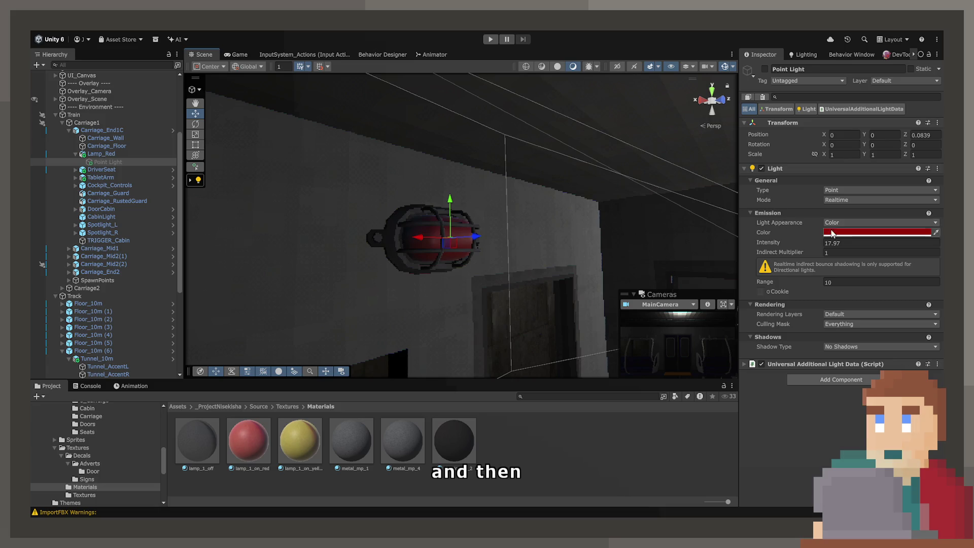
# Set the point light's Intensity to 20, then switch the light off again.
pyautogui.click(850, 242)
pyautogui.write('20')
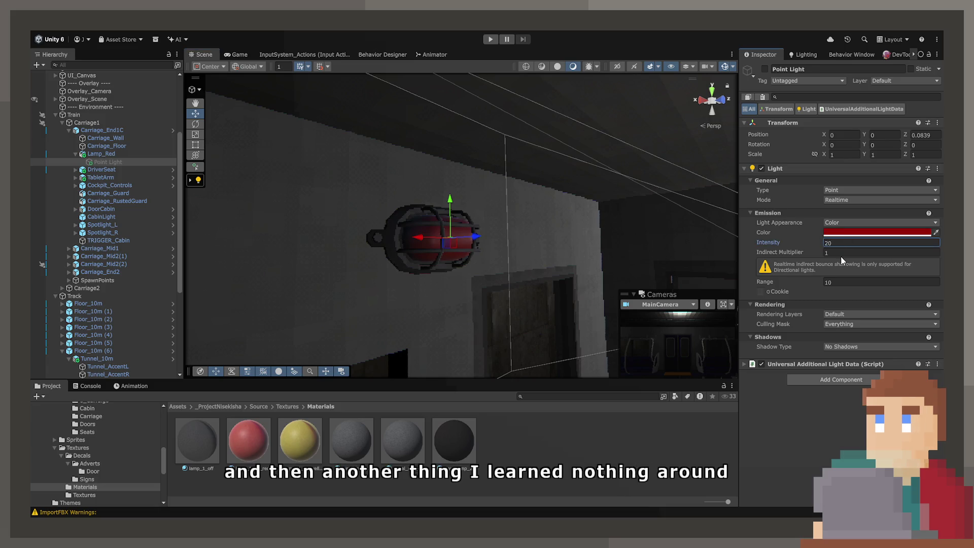
pyautogui.click(765, 69)
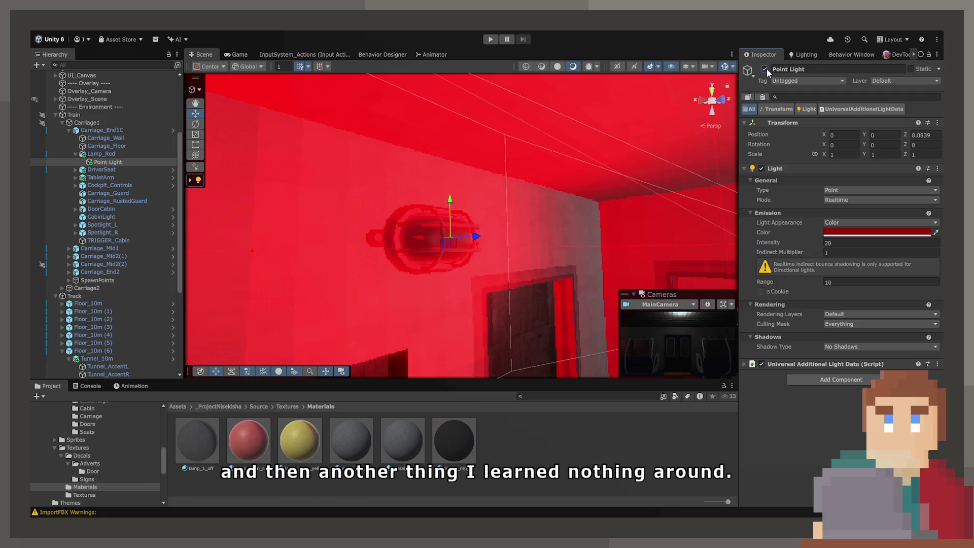
pyautogui.click(765, 69)
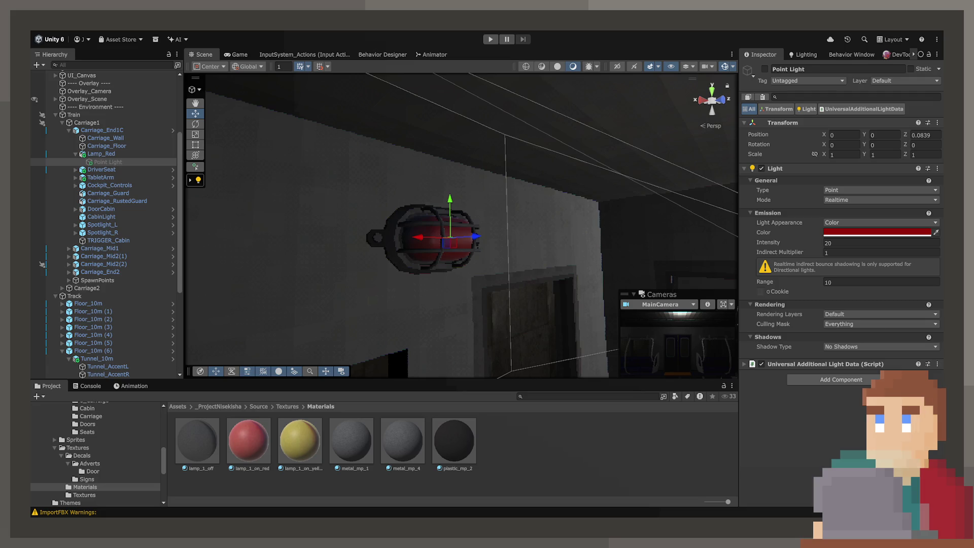
pyautogui.moveTo(598, 352)
pyautogui.mouseDown()
pyautogui.moveTo(483, 284)
pyautogui.moveTo(527, 291)
pyautogui.moveTo(370, 291)
pyautogui.mouseUp()
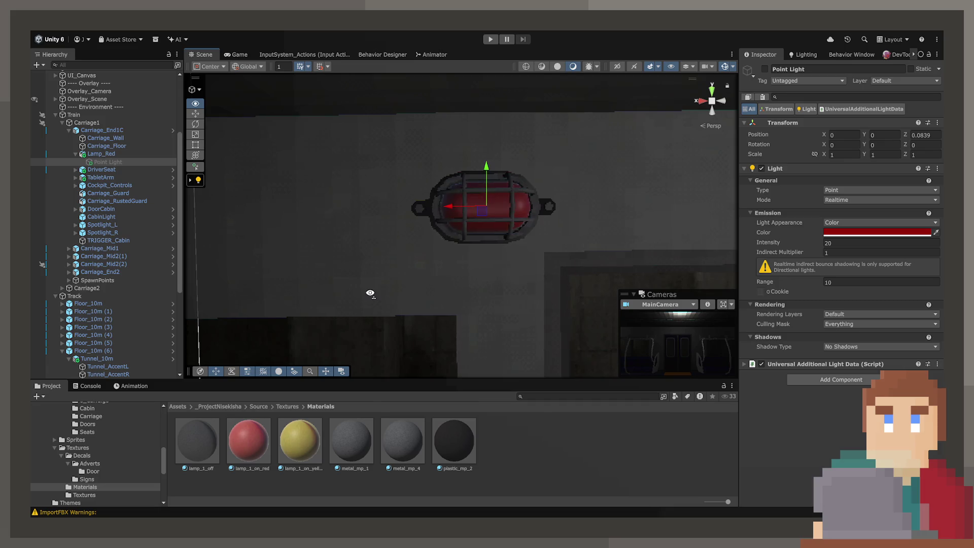
pyautogui.click(390, 270)
pyautogui.click(375, 351)
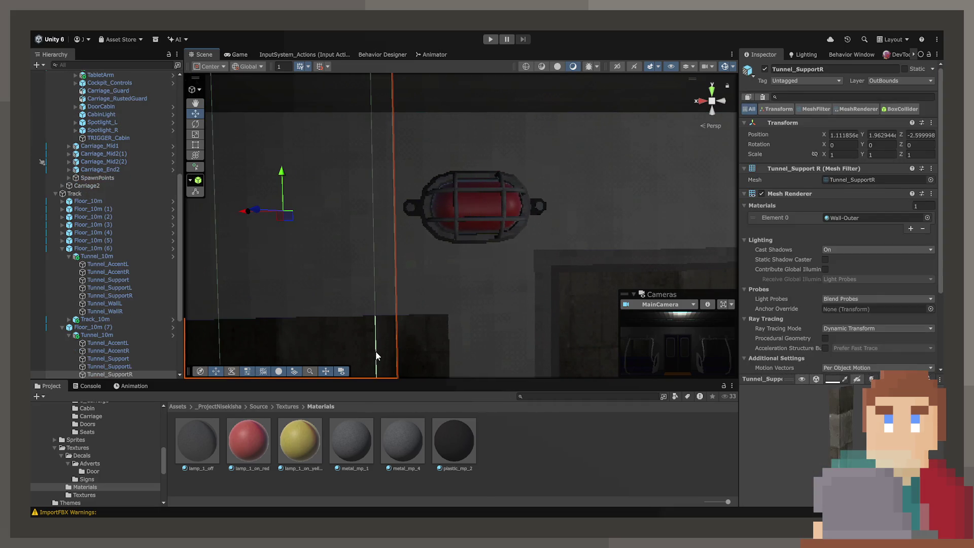
pyautogui.click(154, 325)
pyautogui.click(145, 179)
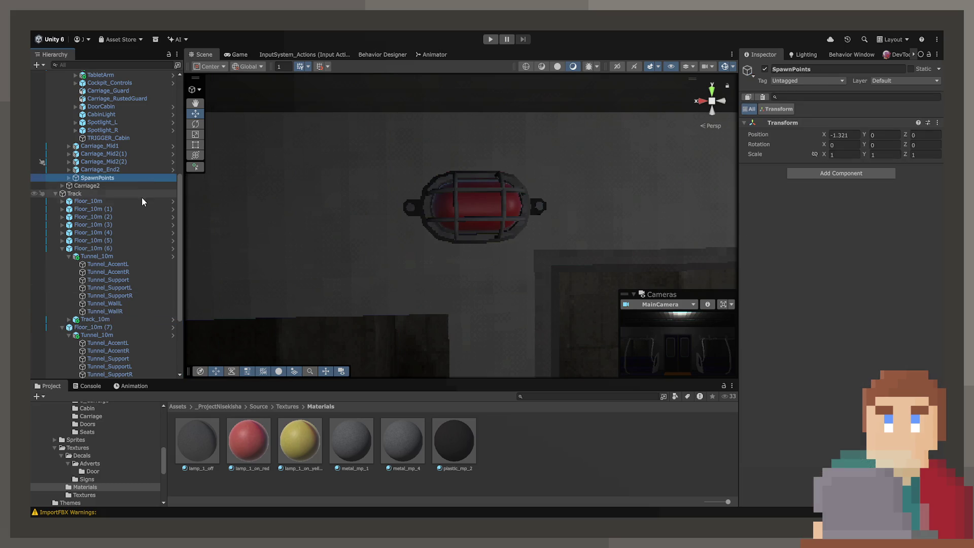
pyautogui.rightClick(373, 156)
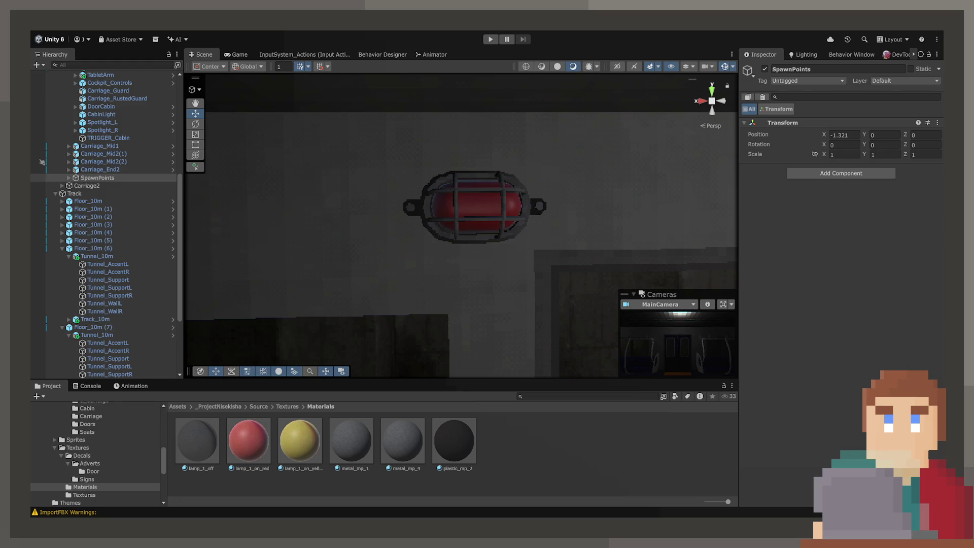
pyautogui.click(98, 178)
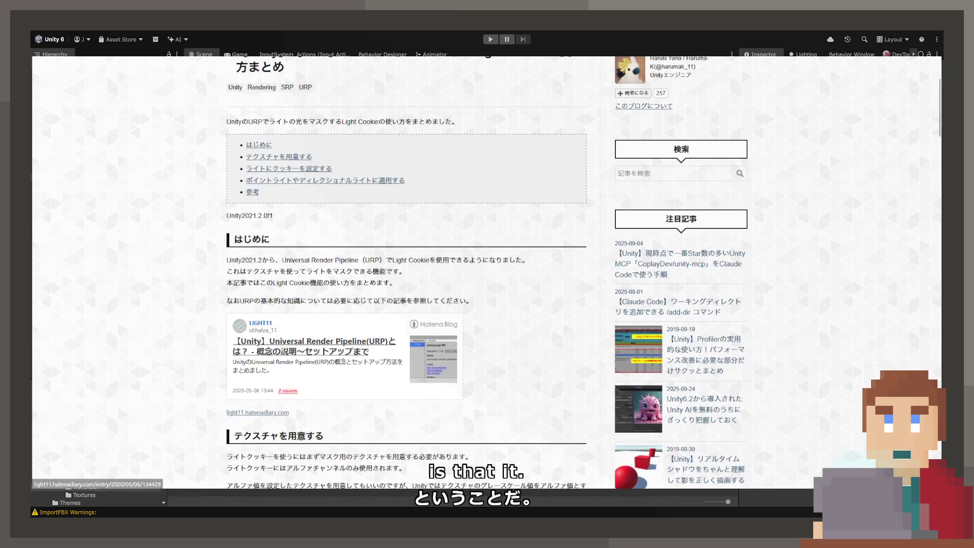
# Scroll back up the ame-name.com article on indirect lighting with light cookies.
pyautogui.scroll(3, 304, 324)
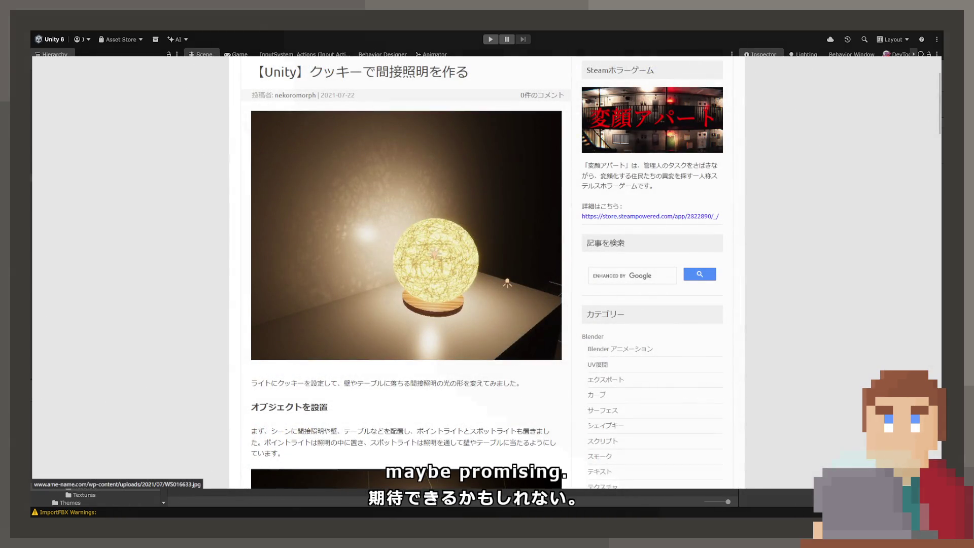
pyautogui.scroll(-7, 406, 254)
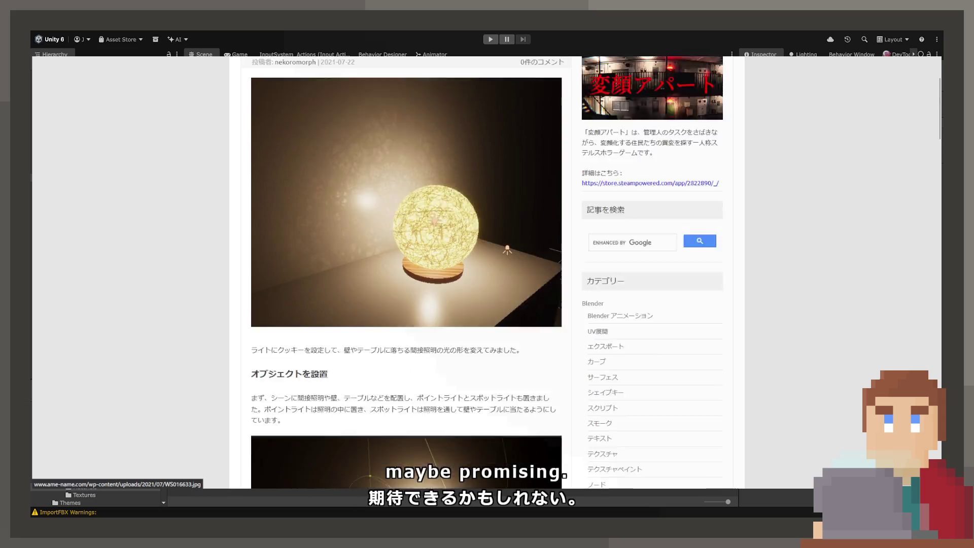
pyautogui.scroll(-2, 406, 274)
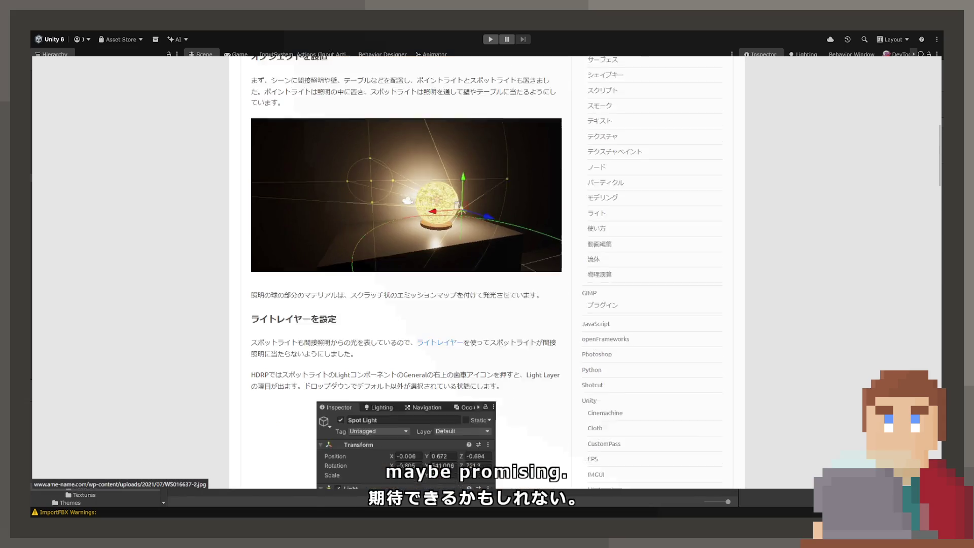
pyautogui.scroll(-10, 401, 272)
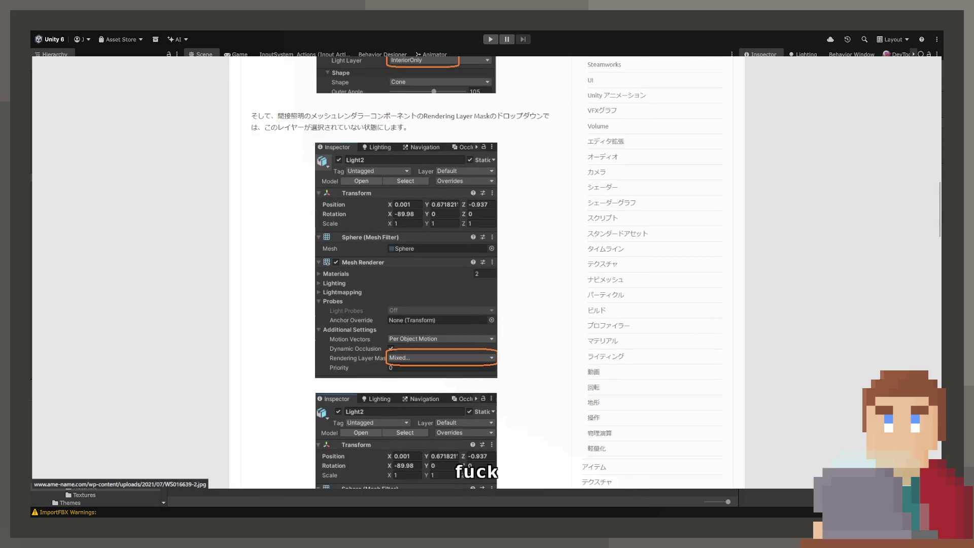
pyautogui.scroll(-15, 400, 273)
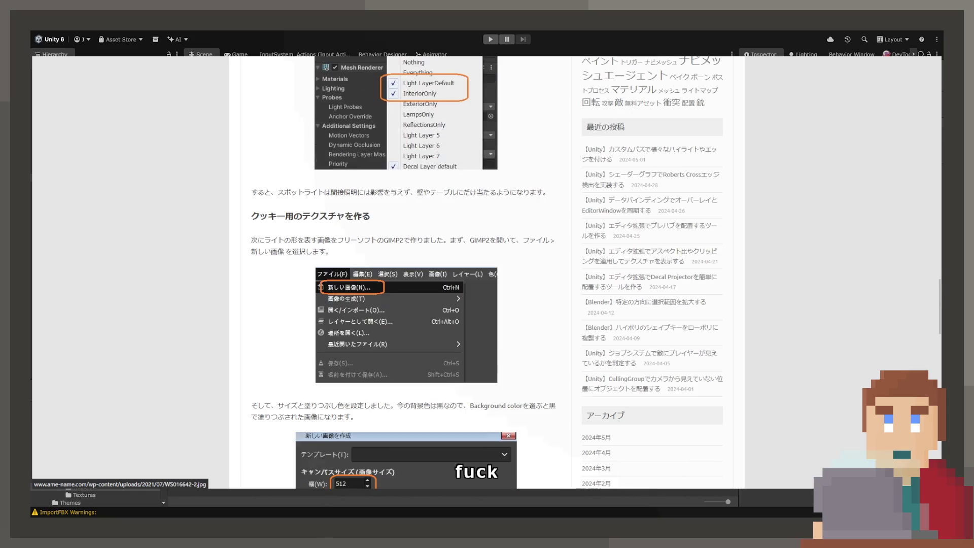
pyautogui.scroll(-15, 401, 272)
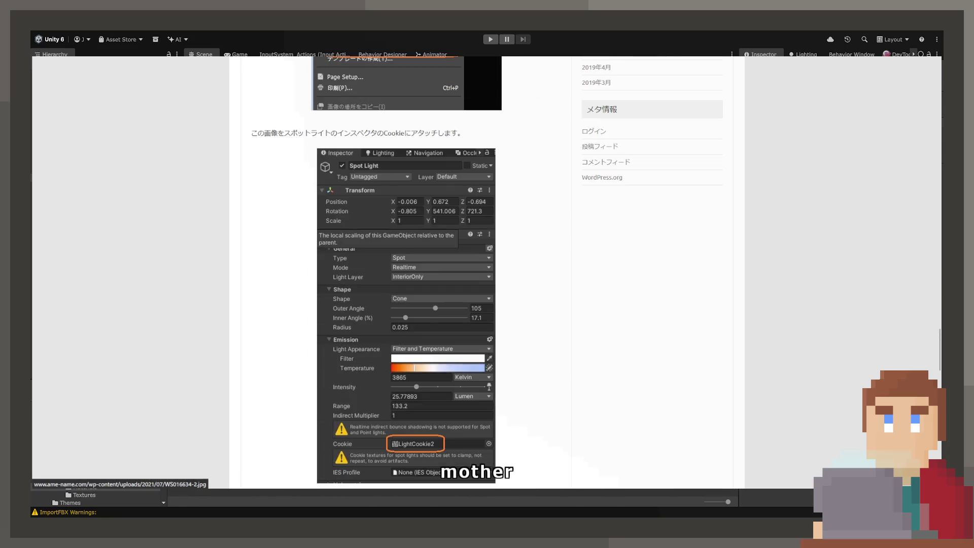
pyautogui.scroll(5, 401, 273)
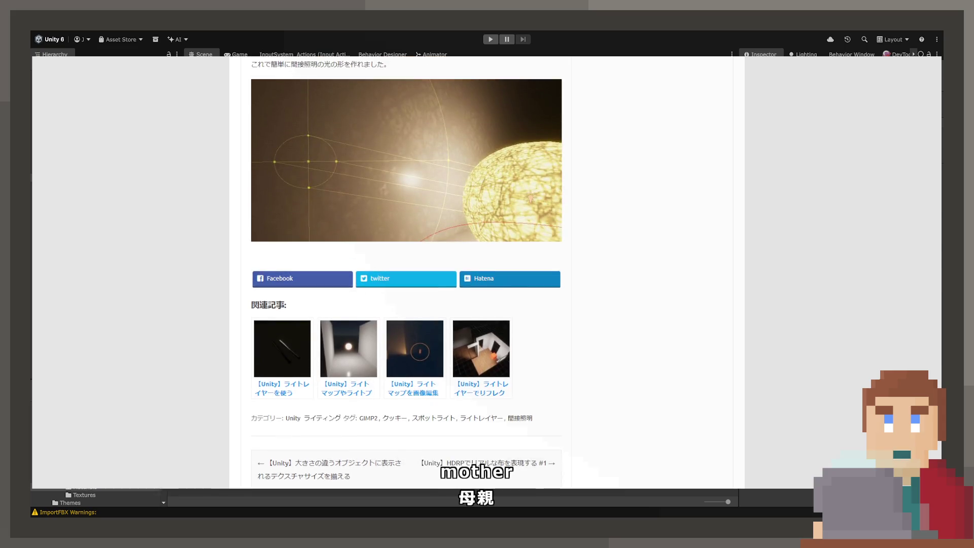
pyautogui.scroll(-4, 406, 253)
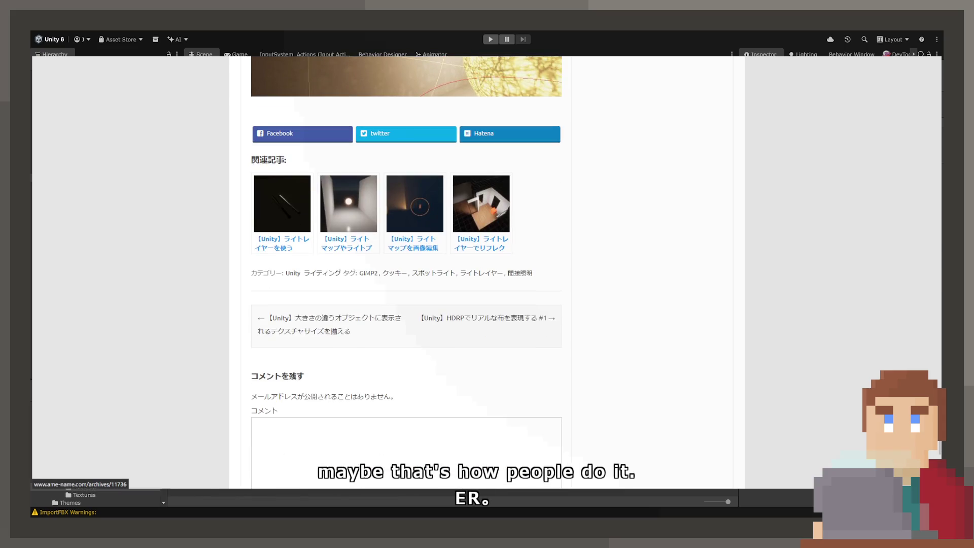
pyautogui.scroll(15, 406, 272)
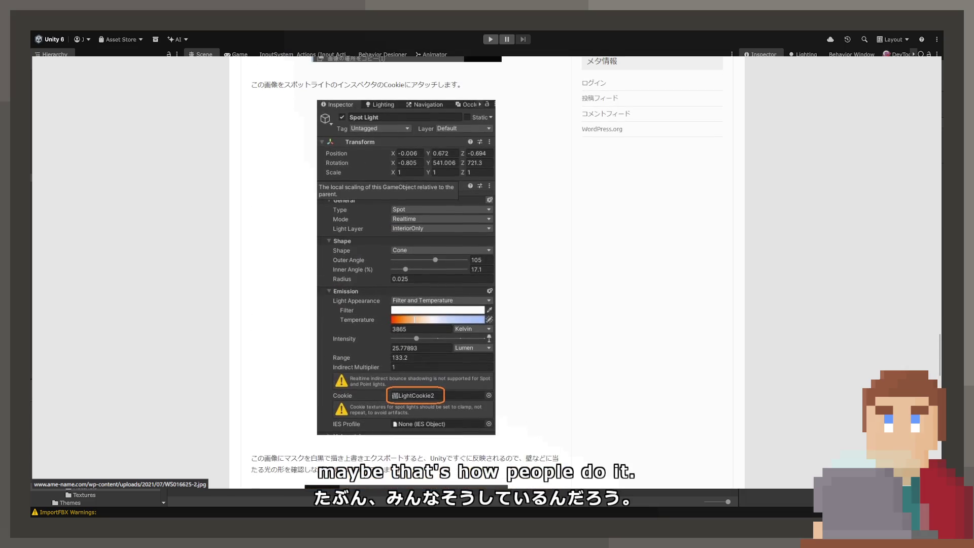
pyautogui.scroll(-4, 406, 272)
pyautogui.scroll(11, 406, 272)
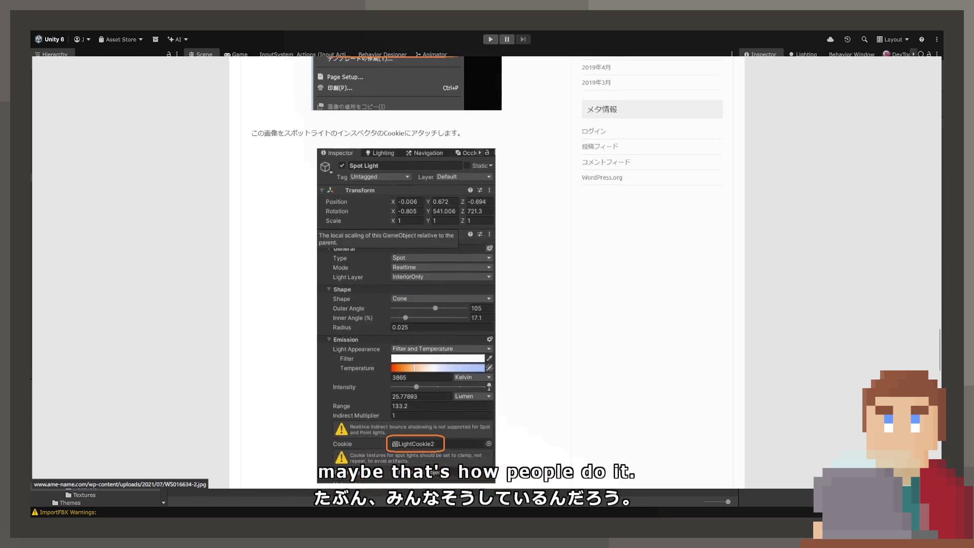
pyautogui.scroll(10, 406, 273)
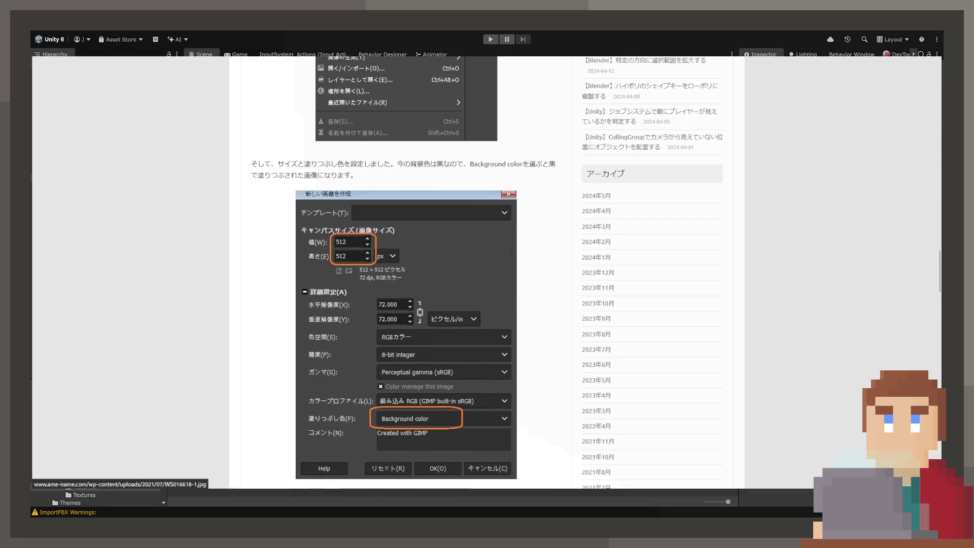
pyautogui.scroll(6, 405, 273)
pyautogui.scroll(3, 406, 273)
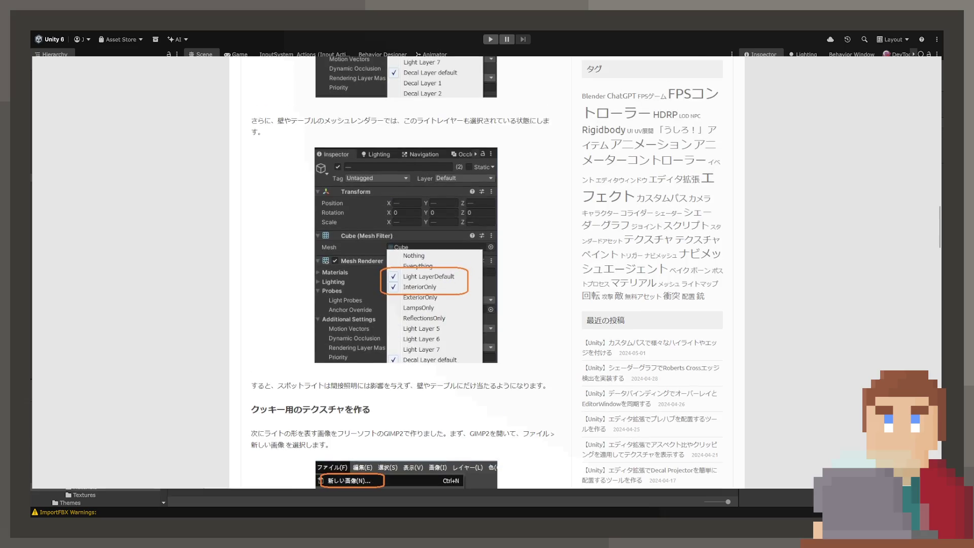
pyautogui.scroll(-4, 406, 273)
pyautogui.scroll(-9, 406, 273)
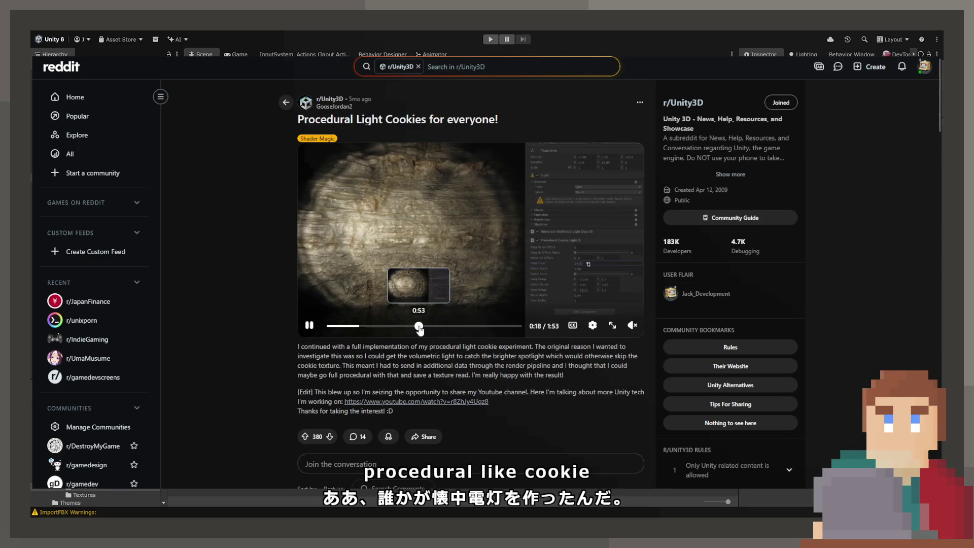
# Skip the flashlight video ahead through 0:53, 1:04, 1:16 and 1:39, pausing at 1:48.
pyautogui.click(418, 326)
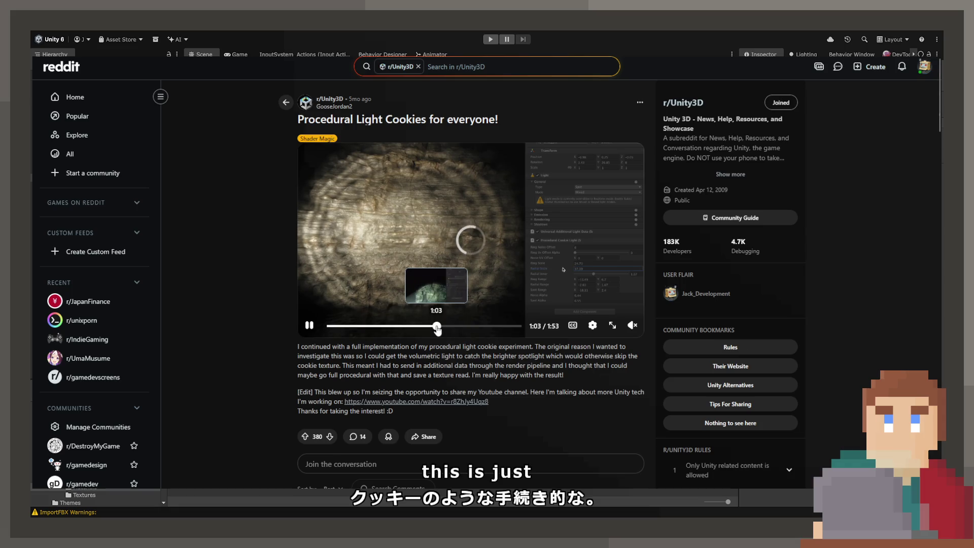
pyautogui.click(437, 326)
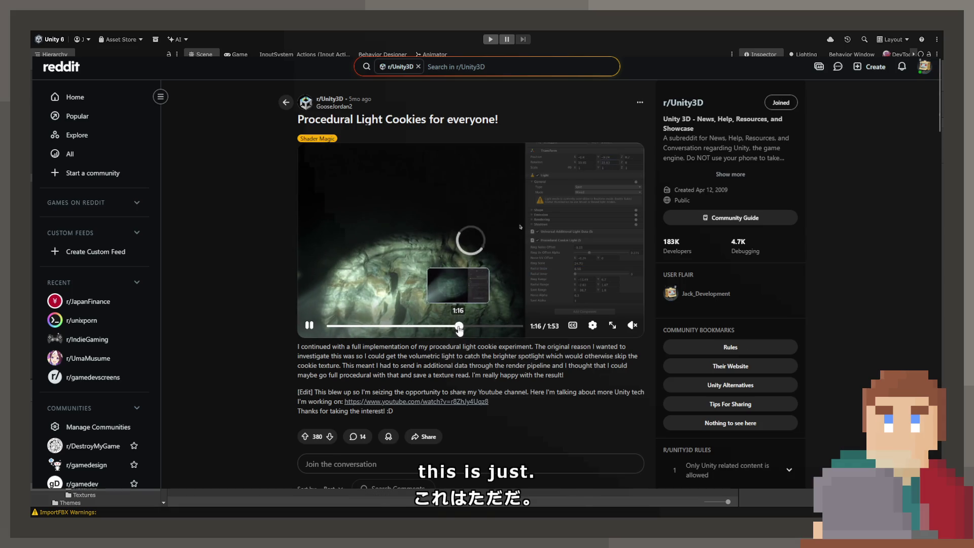
pyautogui.click(459, 326)
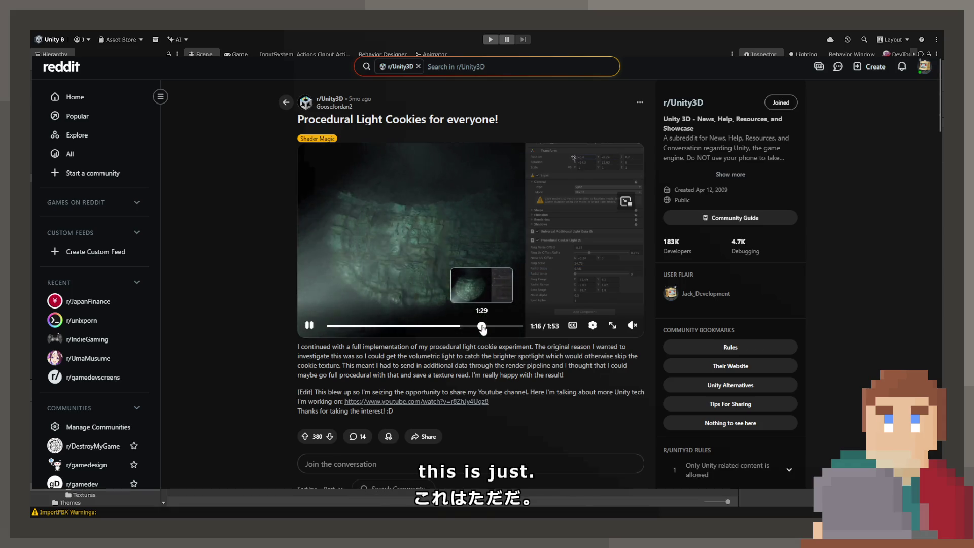
pyautogui.click(482, 326)
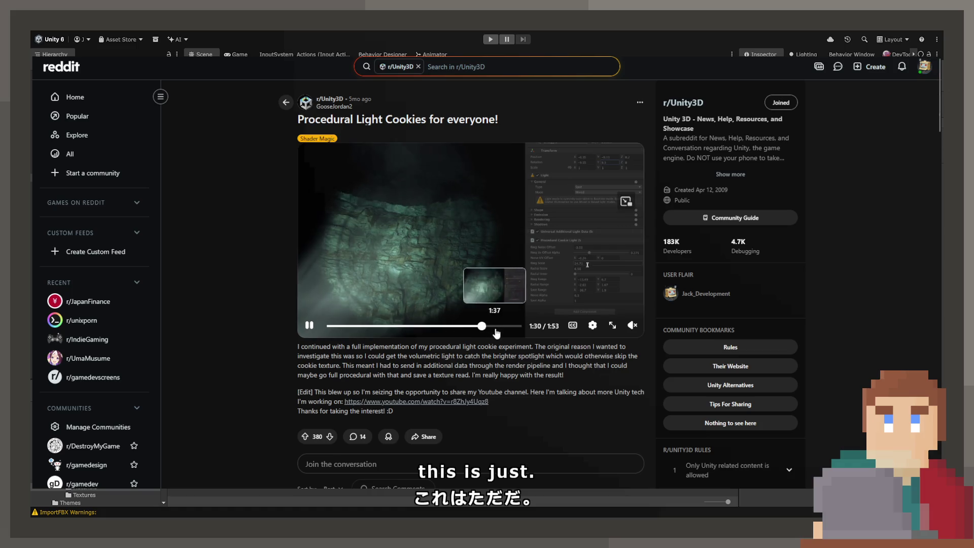
pyautogui.click(499, 326)
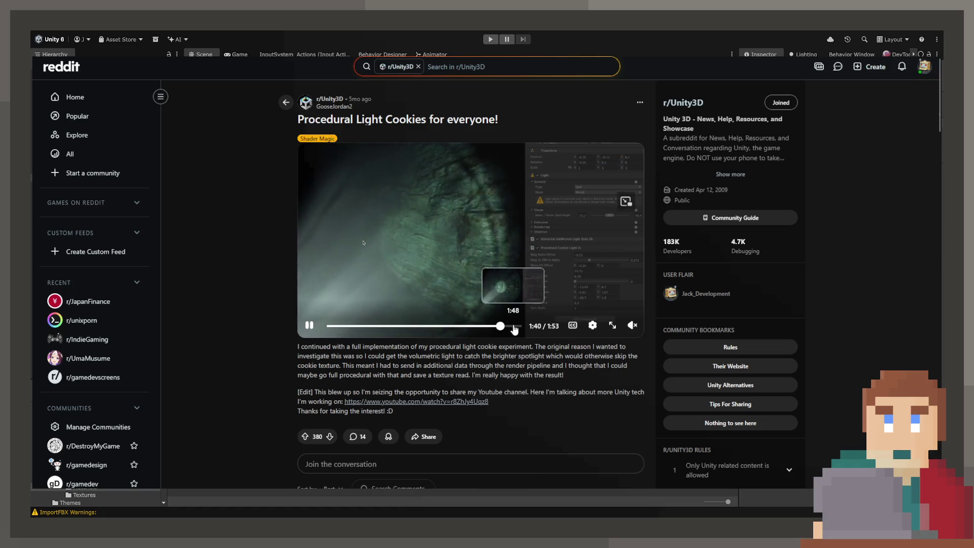
pyautogui.click(509, 326)
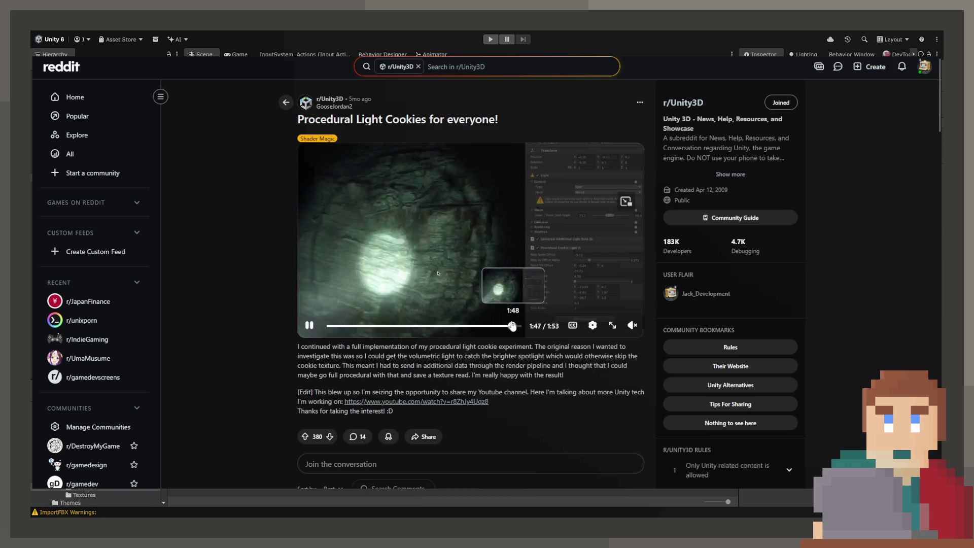
pyautogui.click(479, 275)
pyautogui.scroll(-4, 479, 275)
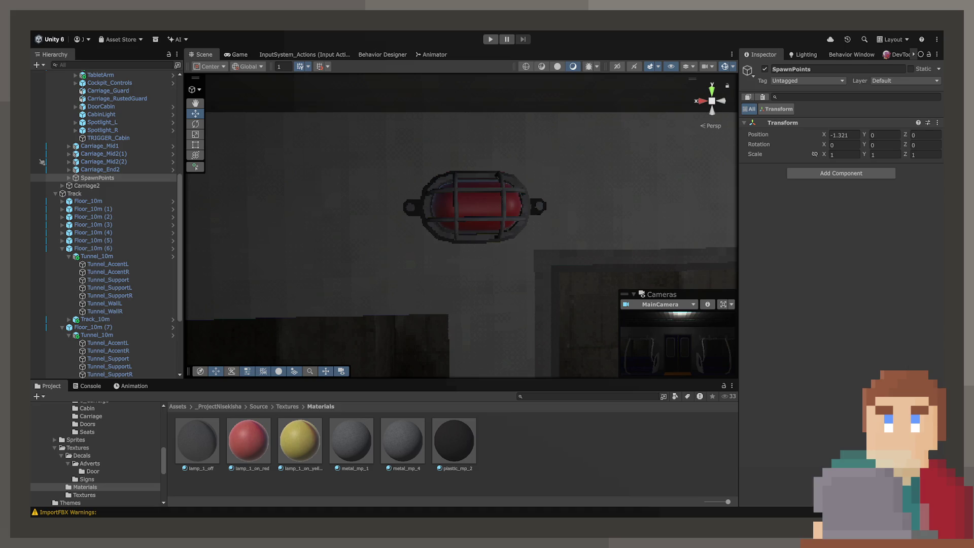
pyautogui.scroll(5, 496, 220)
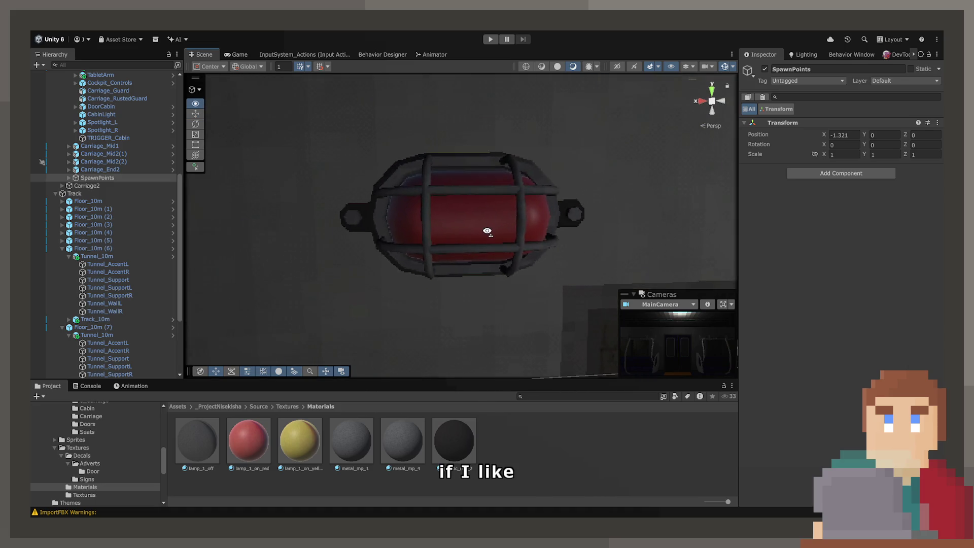
pyautogui.moveTo(488, 232); pyautogui.dragTo(472, 237)
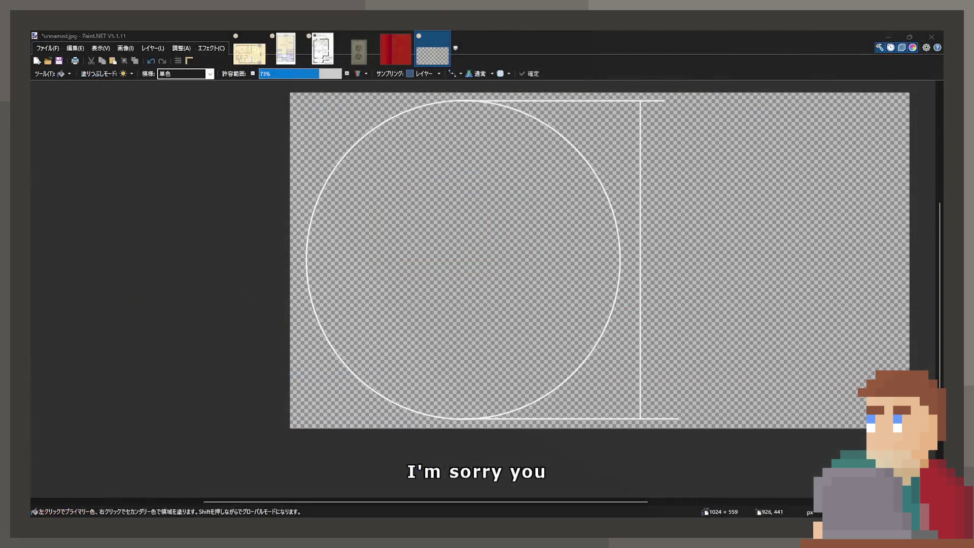
# Fill only the half-circle white using contiguous fill at about 80% tolerance.
pyautogui.click(465, 180)
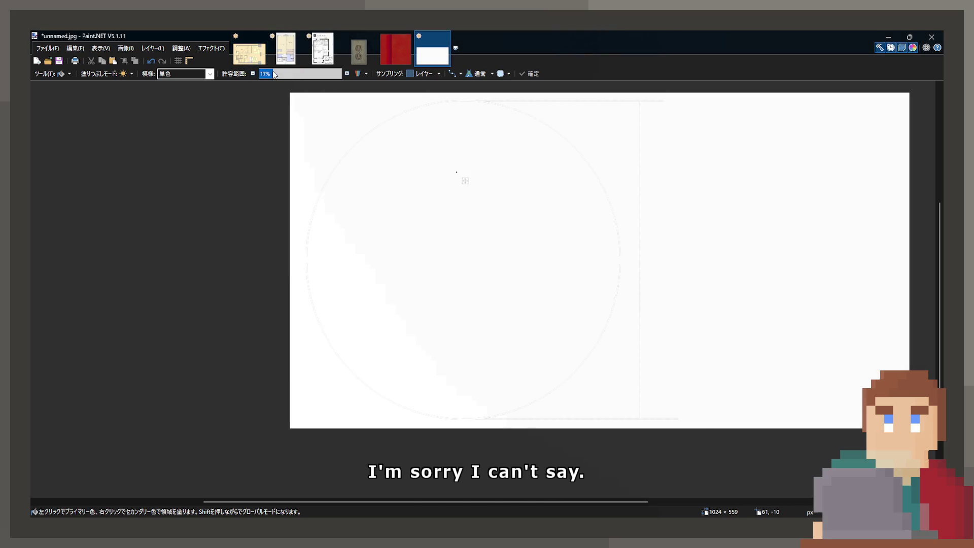
pyautogui.hotkey('ctrl', 'z')
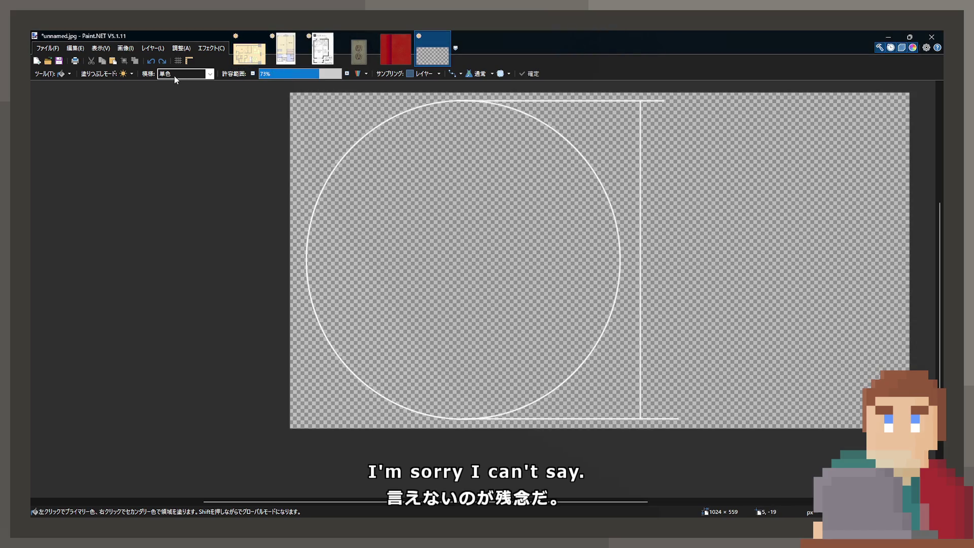
pyautogui.click(123, 73)
pyautogui.moveTo(317, 76)
pyautogui.mouseDown()
pyautogui.moveTo(336, 78)
pyautogui.moveTo(324, 80)
pyautogui.mouseUp()
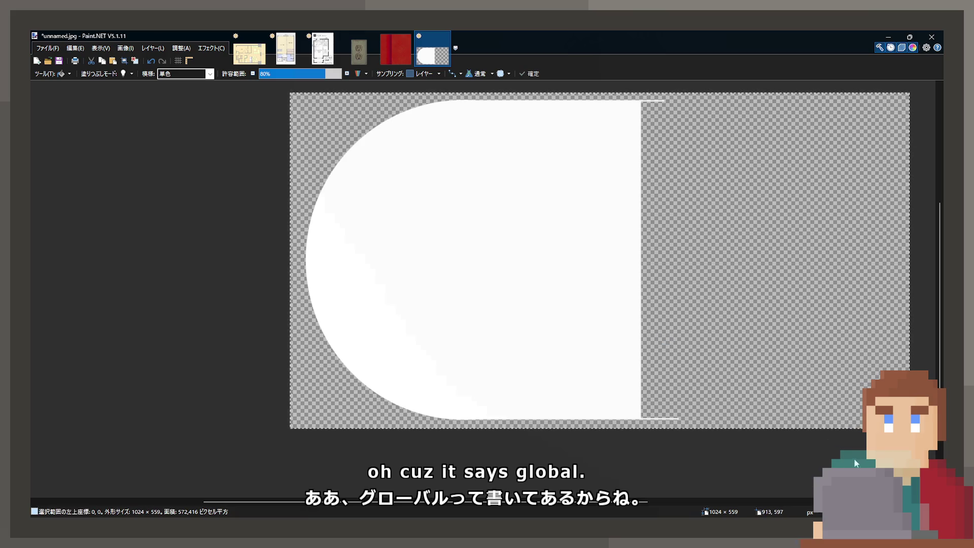
# Paste a mirrored copy of the white half-shape to complete the pill.
pyautogui.press('m')
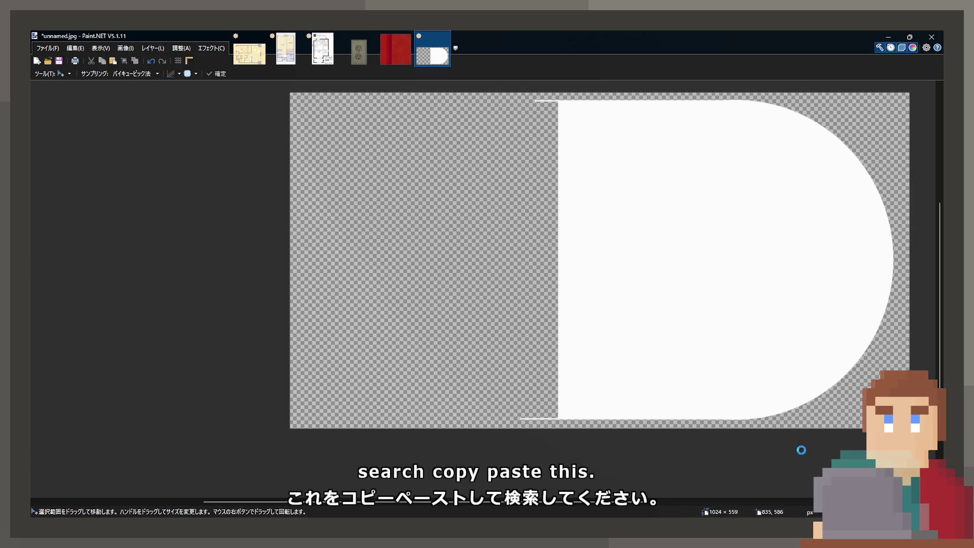
pyautogui.hotkey('ctrl', 'z')
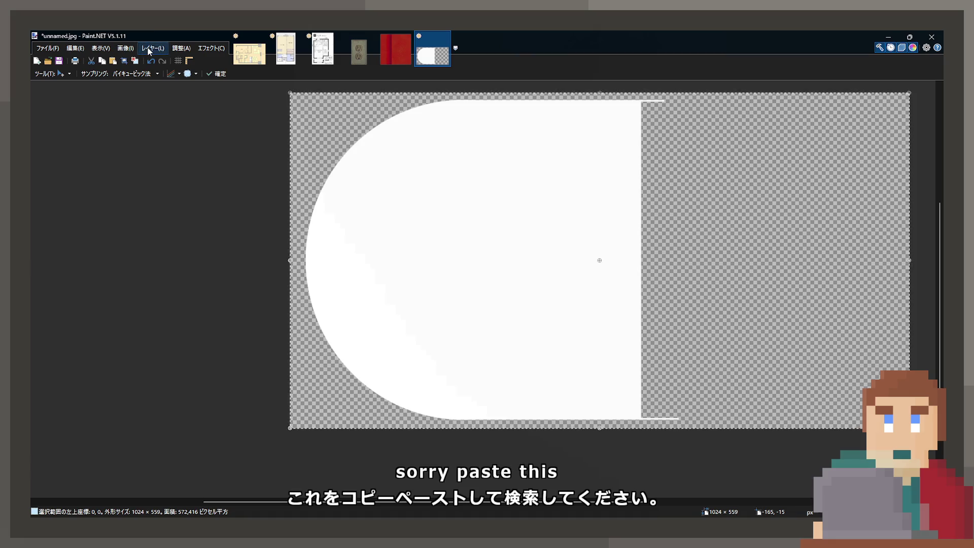
pyautogui.hotkey('ctrl', 'v')
# Step back to the earlier image state and flood the whole canvas black with the Paint Bucket.
pyautogui.scroll(-2, 529, 294)
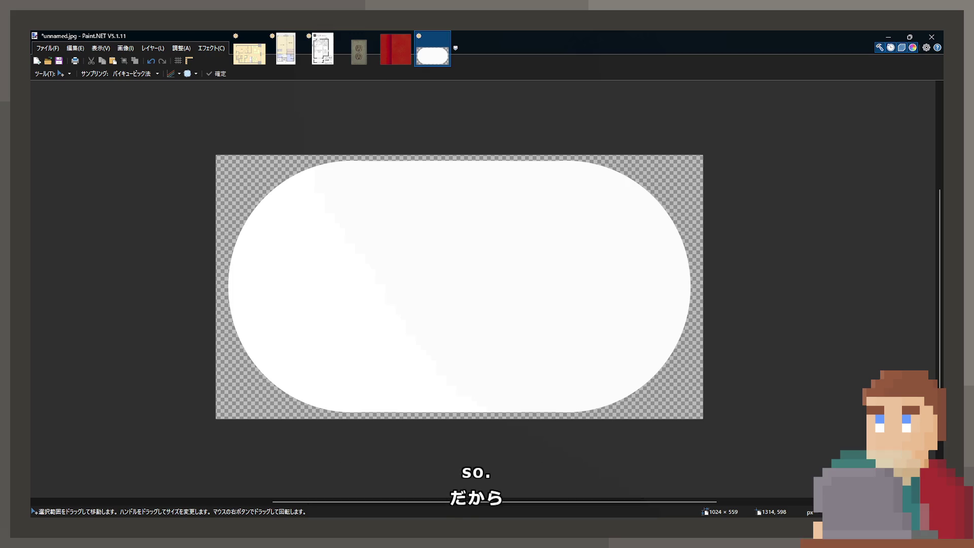
pyautogui.hotkey('ctrl', 'z')
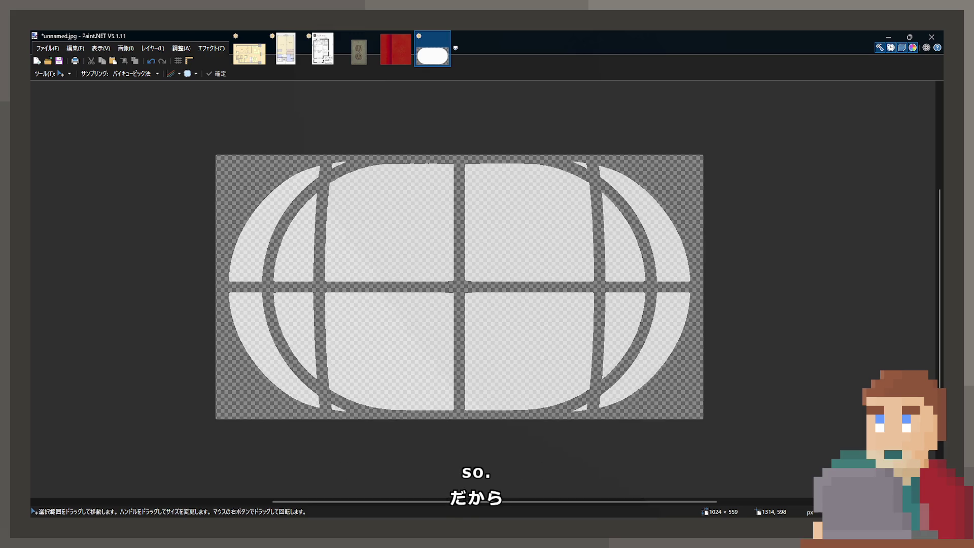
pyautogui.scroll(2, 455, 255)
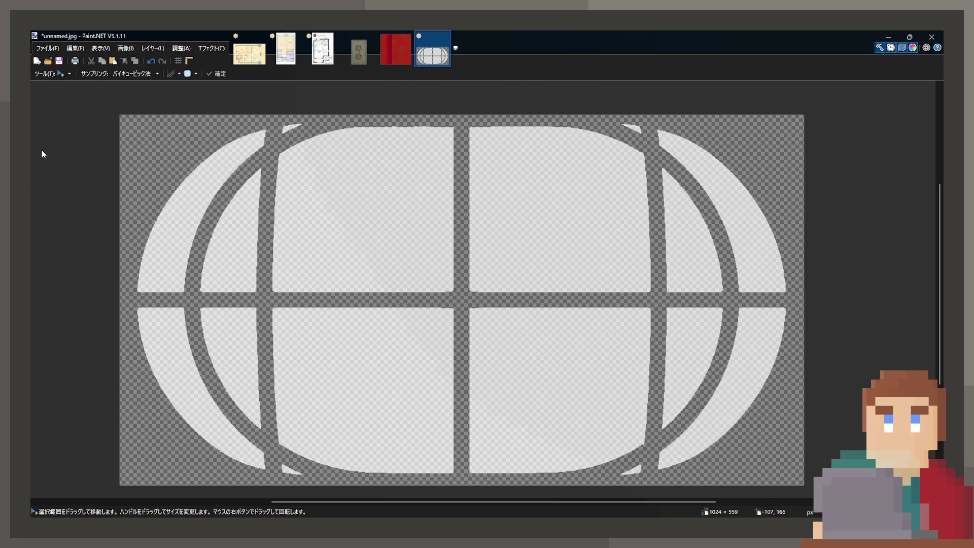
pyautogui.press('f')
pyautogui.click(470, 324)
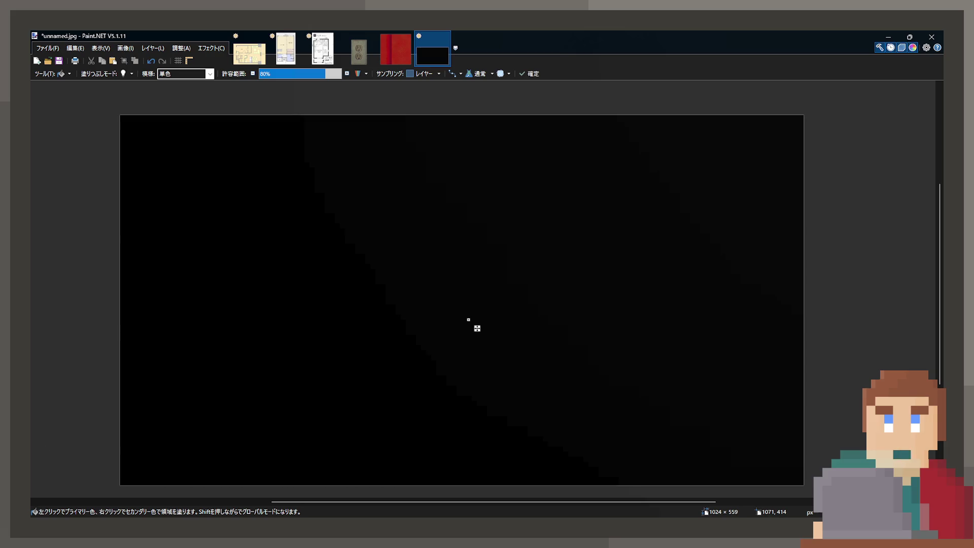
# Fill the pill white and draw a vertical line bulging smoothly to the left.
pyautogui.click(478, 253)
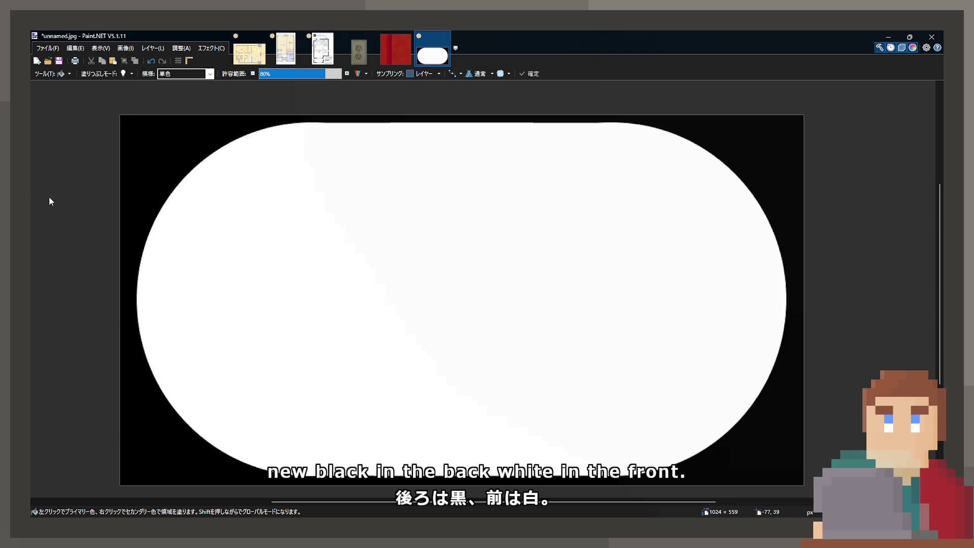
pyautogui.press('o')
pyautogui.moveTo(369, 103); pyautogui.dragTo(368, 483)
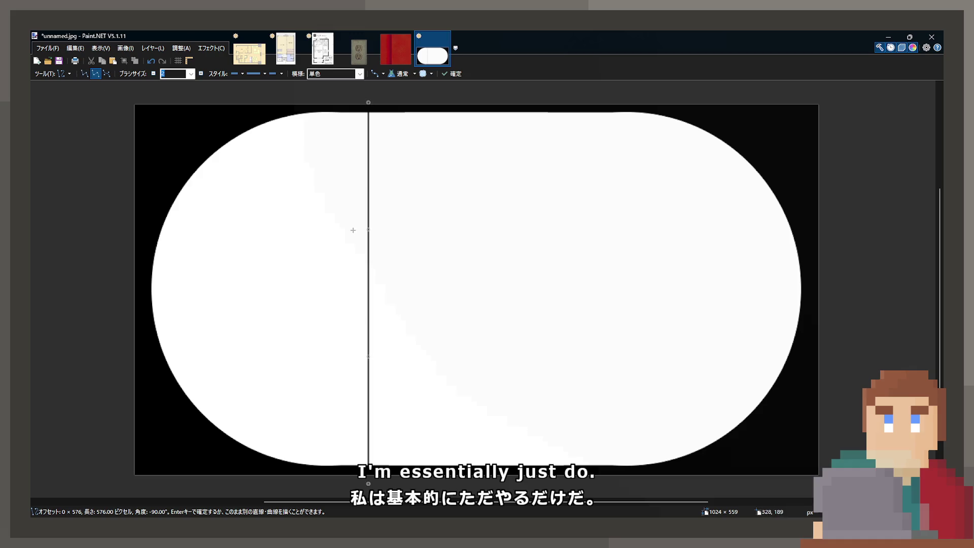
pyautogui.moveTo(368, 229)
pyautogui.mouseDown()
pyautogui.moveTo(295, 218)
pyautogui.moveTo(294, 230)
pyautogui.mouseUp()
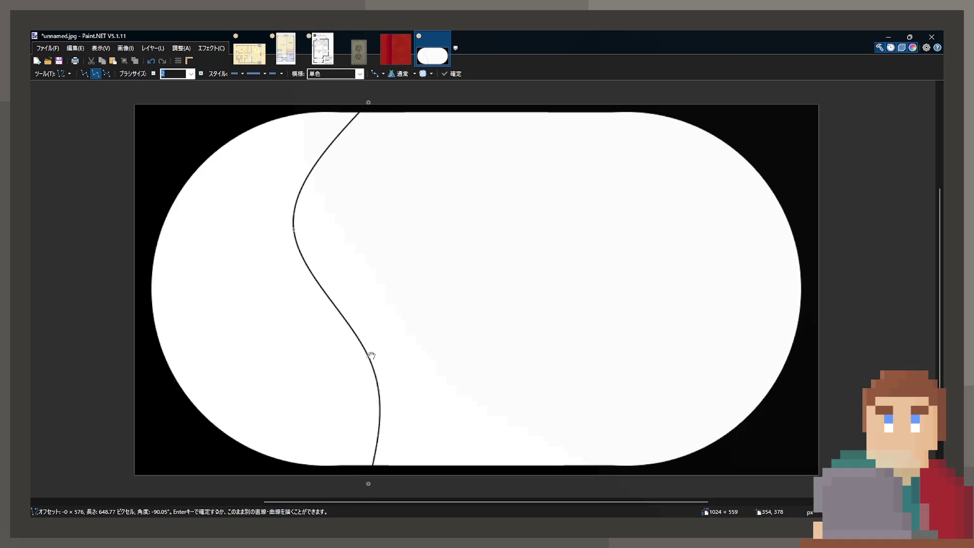
pyautogui.moveTo(372, 355)
pyautogui.mouseDown()
pyautogui.moveTo(285, 359)
pyautogui.moveTo(322, 343)
pyautogui.moveTo(368, 356)
pyautogui.mouseUp()
pyautogui.hotkey('ctrl', 'z')
pyautogui.hotkey('ctrl', 'z')
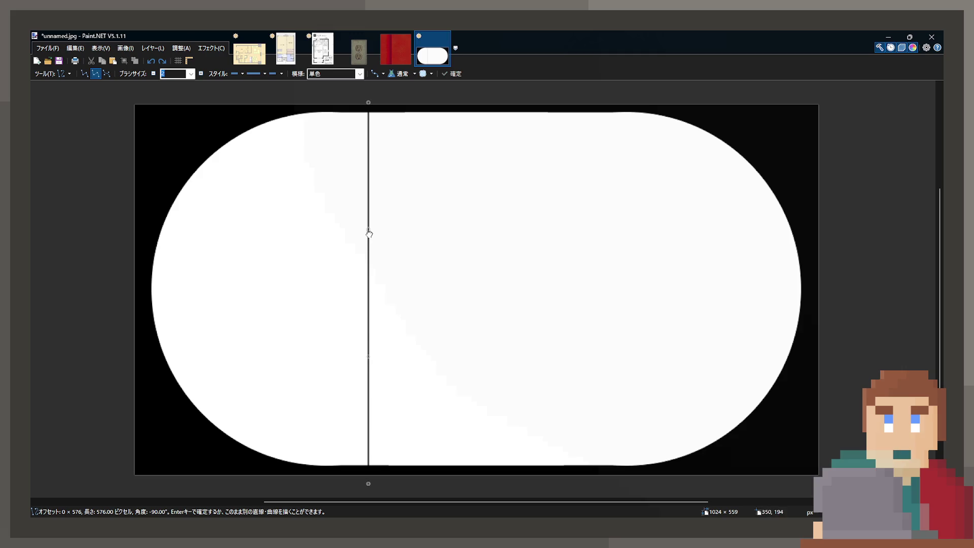
pyautogui.moveTo(368, 229)
pyautogui.mouseDown()
pyautogui.moveTo(287, 234)
pyautogui.moveTo(309, 233)
pyautogui.mouseUp()
pyautogui.moveTo(367, 358); pyautogui.dragTo(313, 360)
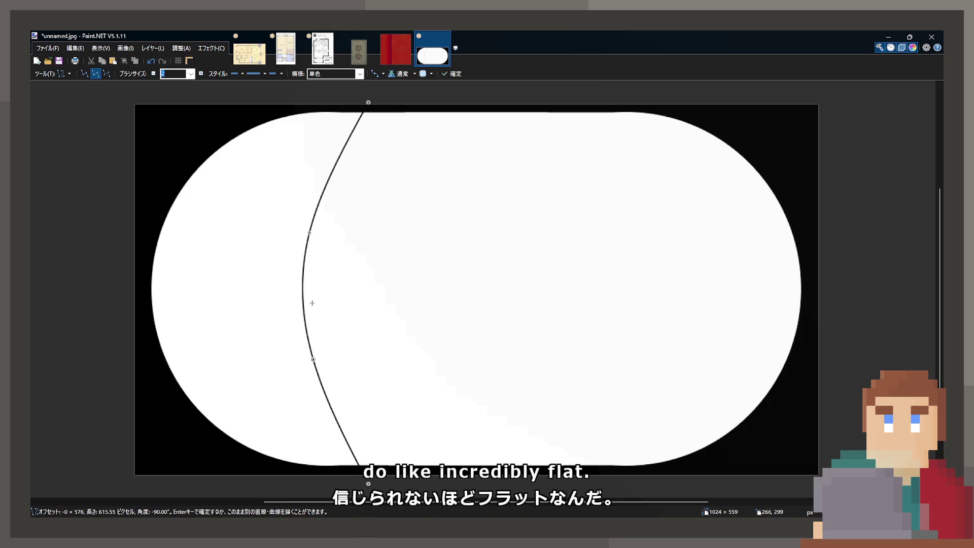
# Thicken the curved line's brush width, settling at 25.
pyautogui.click(199, 76)
pyautogui.click(199, 76)
pyautogui.click(198, 77)
pyautogui.click(198, 77)
pyautogui.click(198, 76)
pyautogui.click(199, 77)
pyautogui.click(198, 77)
pyautogui.click(199, 77)
pyautogui.click(198, 77)
pyautogui.click(198, 76)
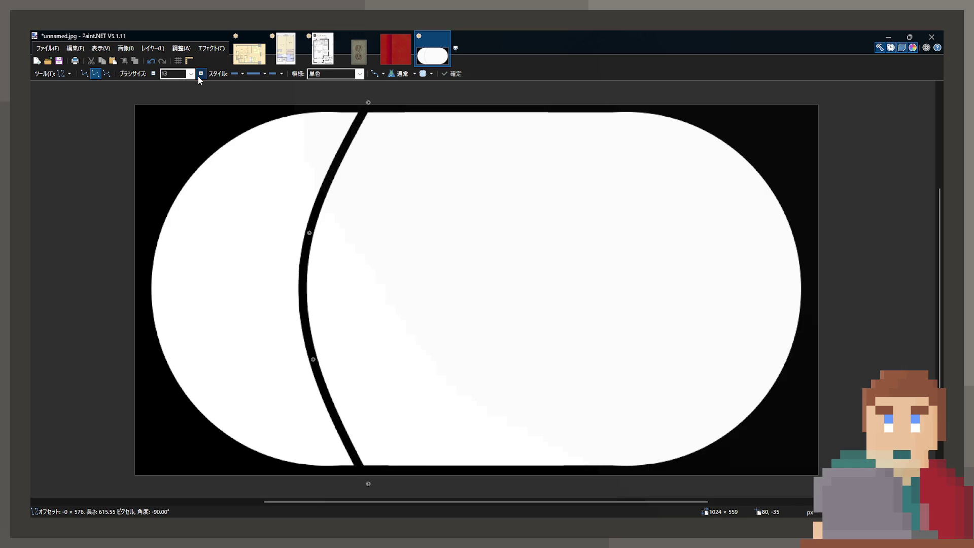
pyautogui.click(199, 77)
pyautogui.click(198, 77)
pyautogui.click(198, 76)
pyautogui.click(198, 77)
pyautogui.click(198, 76)
pyautogui.click(198, 77)
pyautogui.click(198, 77)
pyautogui.click(198, 77)
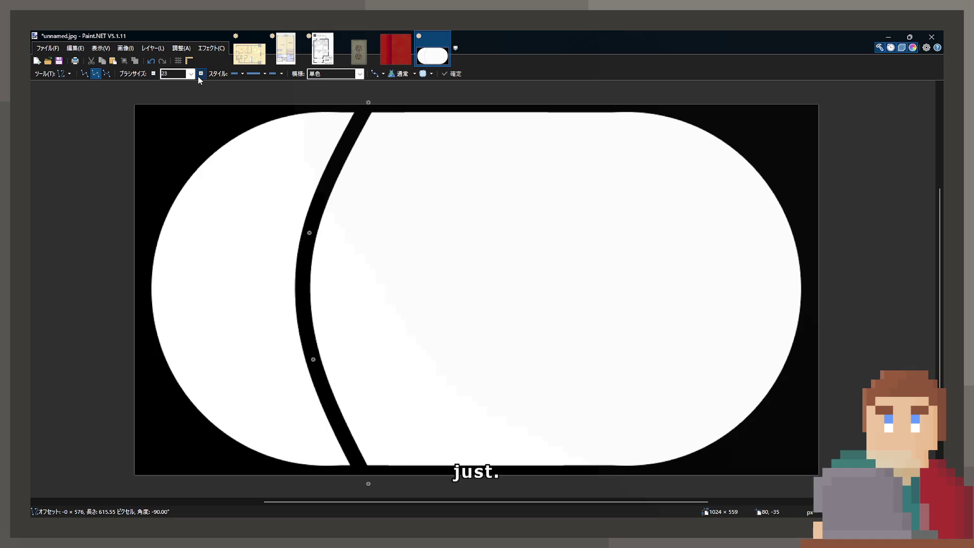
pyautogui.click(199, 76)
pyautogui.click(198, 77)
pyautogui.click(199, 76)
pyautogui.click(198, 77)
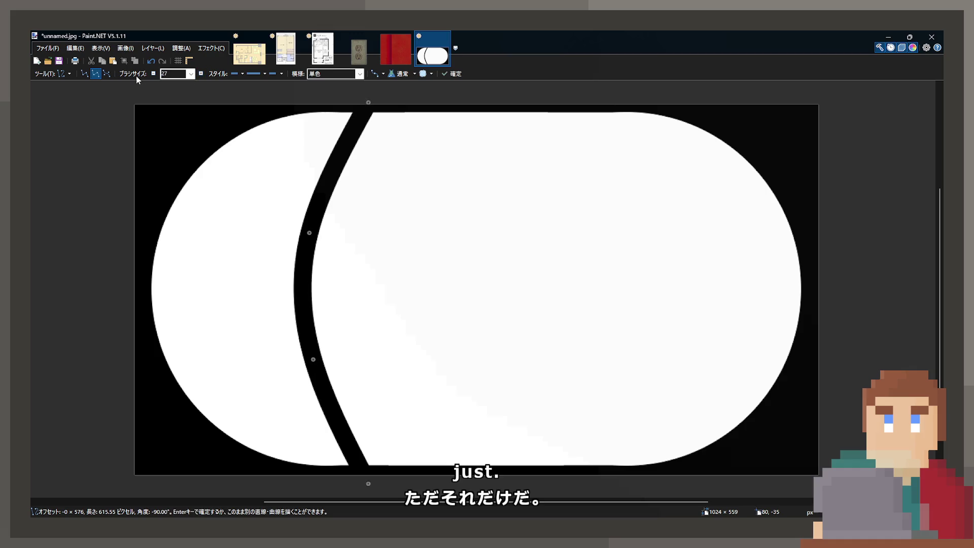
pyautogui.click(153, 73)
pyautogui.click(153, 73)
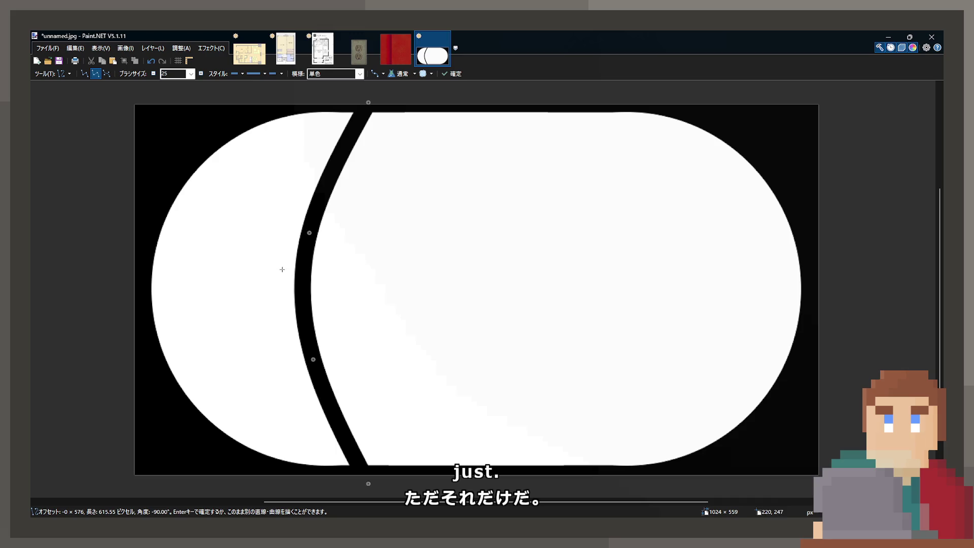
# Draw a thick horizontal black bar across the full width of the pill.
pyautogui.moveTo(145, 283); pyautogui.dragTo(816, 283)
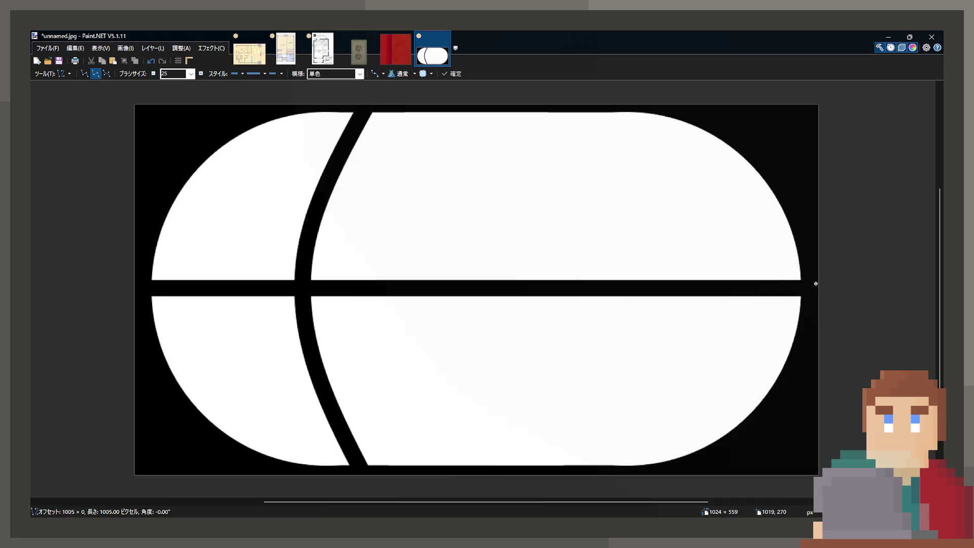
pyautogui.hotkey('ctrl', 'z')
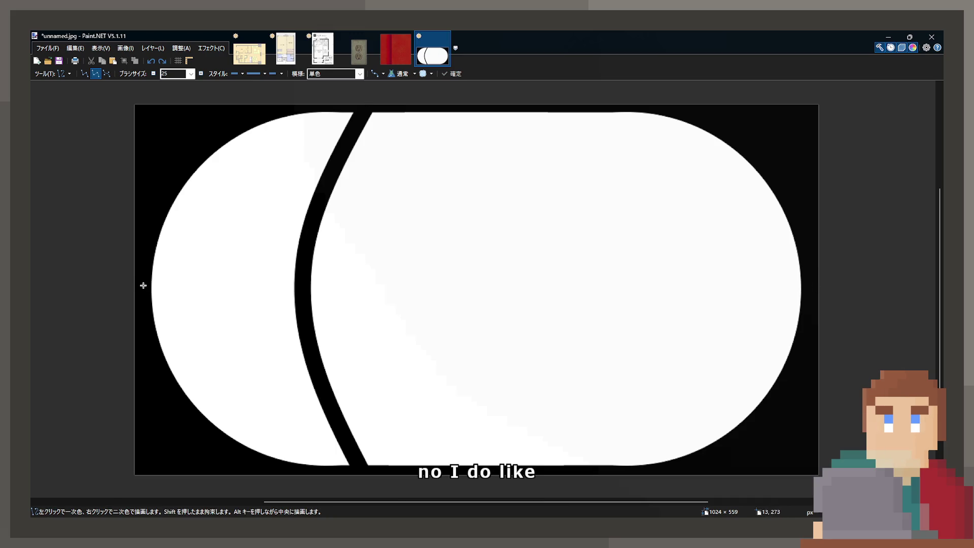
pyautogui.moveTo(143, 286); pyautogui.dragTo(858, 285)
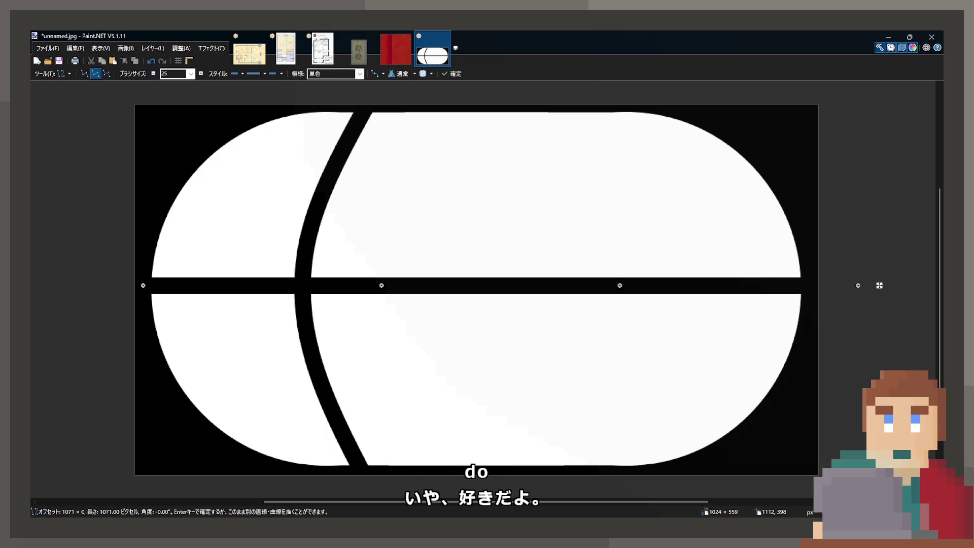
pyautogui.press('Return')
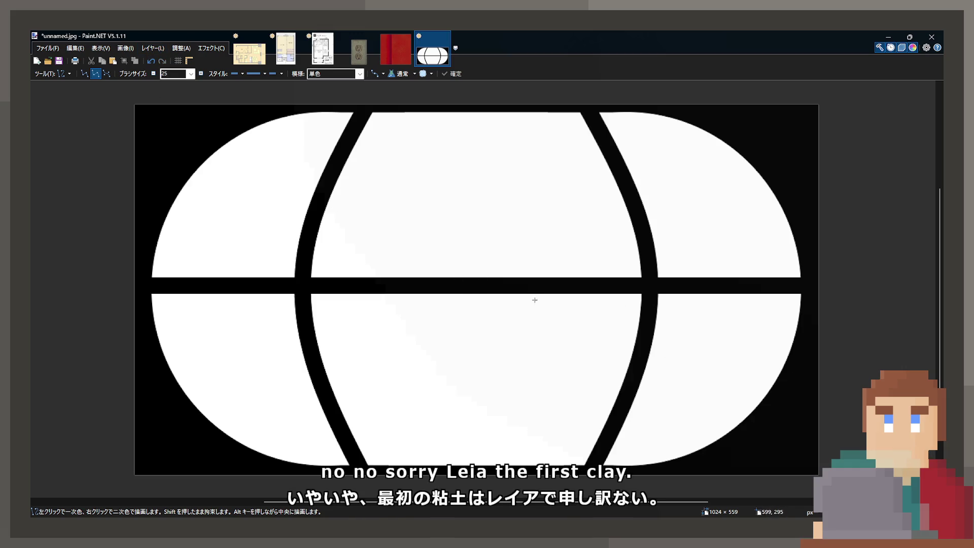
# Select the horizontal bar, paste a copy and move it into place.
pyautogui.press('s')
pyautogui.scroll(5, 126, 278)
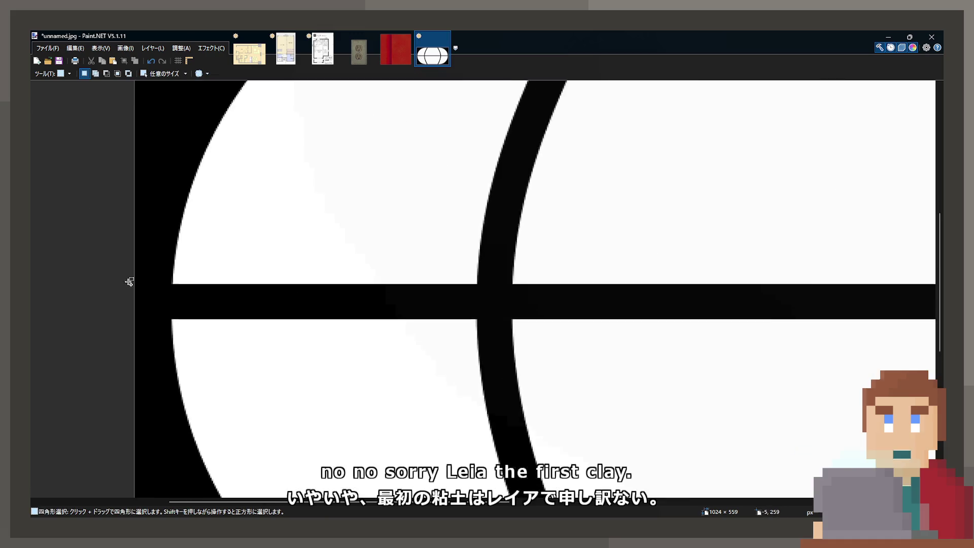
pyautogui.moveTo(156, 262)
pyautogui.mouseDown()
pyautogui.moveTo(369, 359)
pyautogui.moveTo(192, 262)
pyautogui.moveTo(861, 290)
pyautogui.moveTo(865, 243)
pyautogui.moveTo(863, 295)
pyautogui.mouseUp()
pyautogui.scroll(-5, 369, 358)
pyautogui.scroll(4, 860, 290)
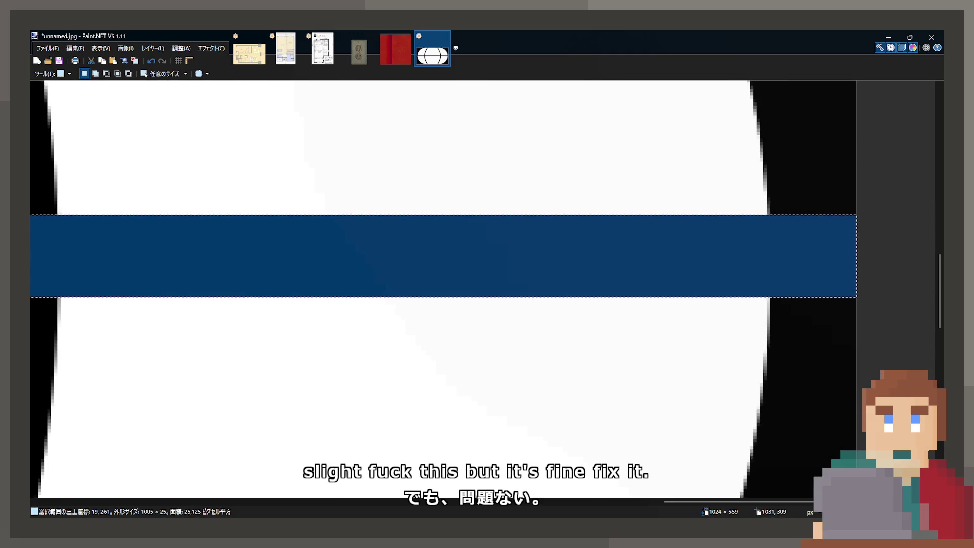
pyautogui.hotkey('ctrl', 'v')
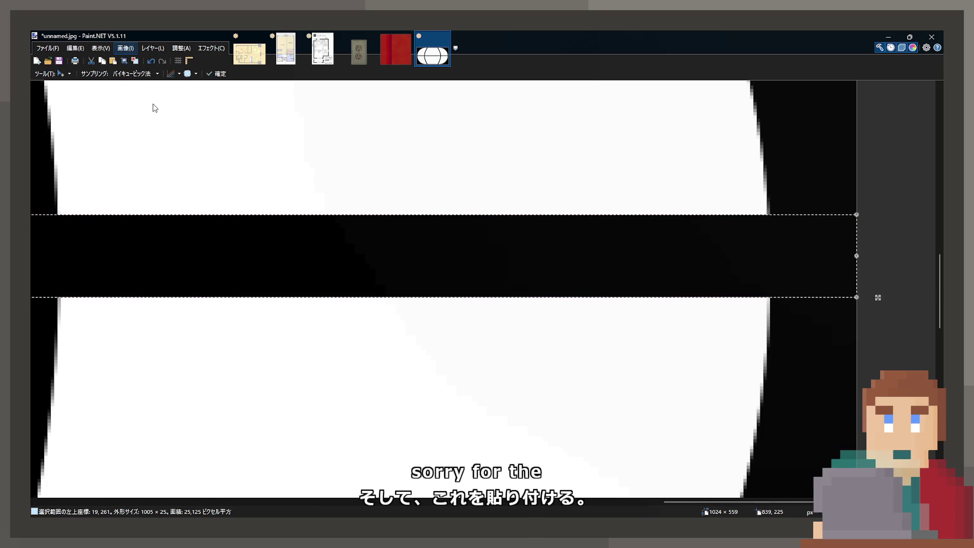
pyautogui.moveTo(152, 105); pyautogui.dragTo(288, 176)
pyautogui.scroll(-2, 299, 188)
pyautogui.scroll(-2, 522, 261)
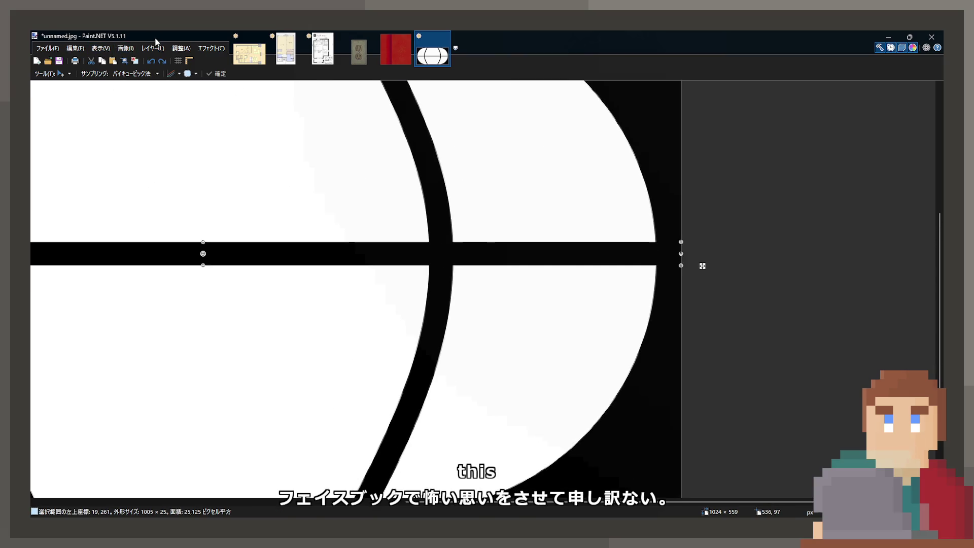
pyautogui.hotkey('ctrl', 'a')
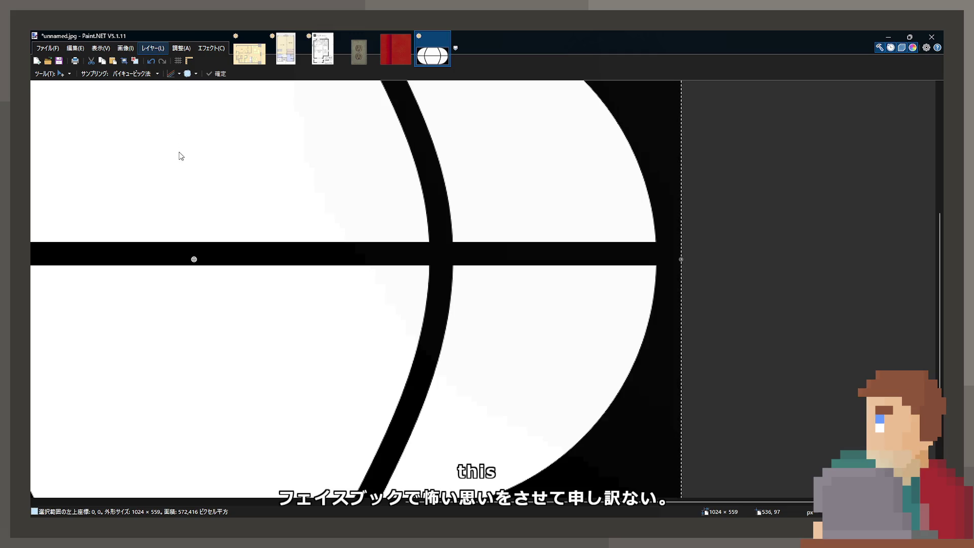
pyautogui.hotkey('ctrl', 'd')
# Undo the pasted bar, keeping both curved ribs, and draw a thick horizontal bar across the upper pill.
pyautogui.scroll(-4, 324, 213)
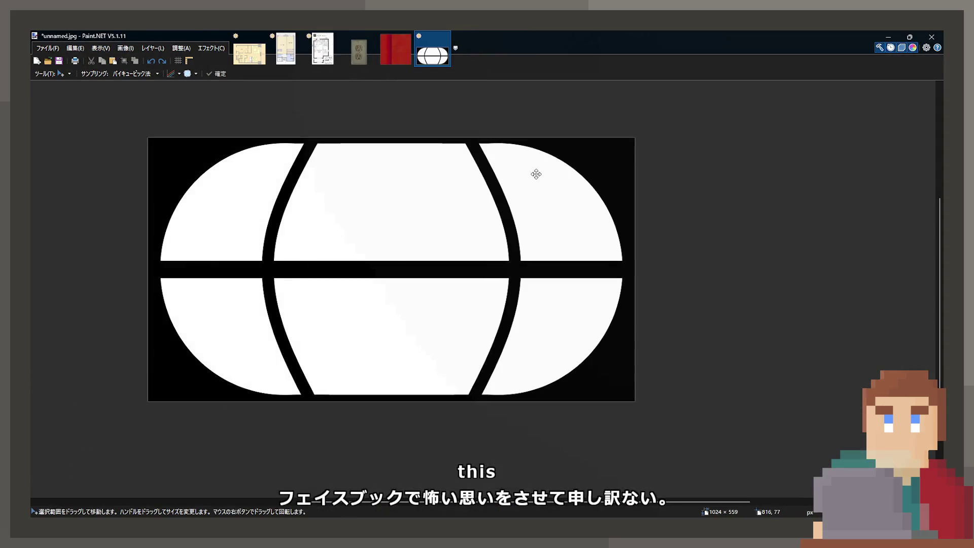
pyautogui.hotkey('ctrl', 'z')
pyautogui.hotkey('ctrl', 'z')
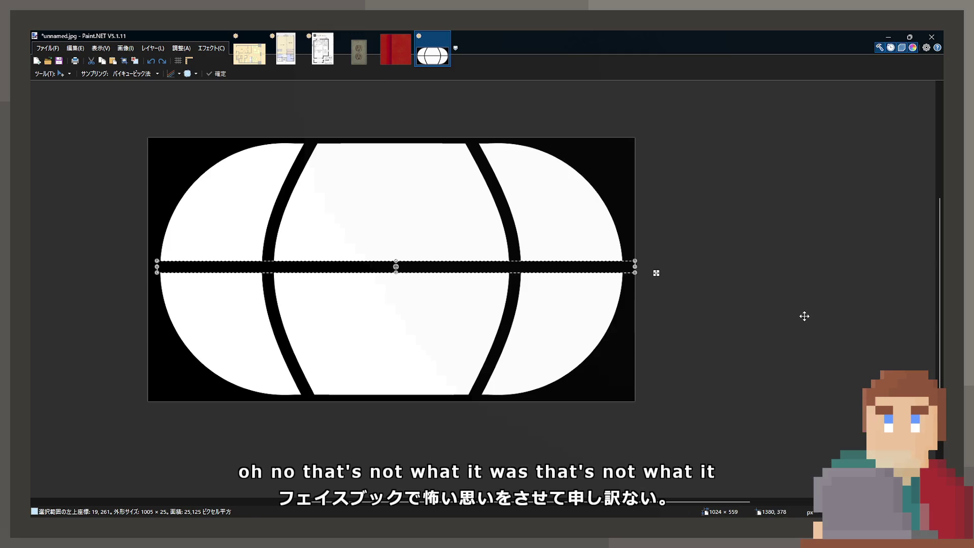
pyautogui.hotkey('ctrl', 'z')
pyautogui.hotkey('ctrl', 'z')
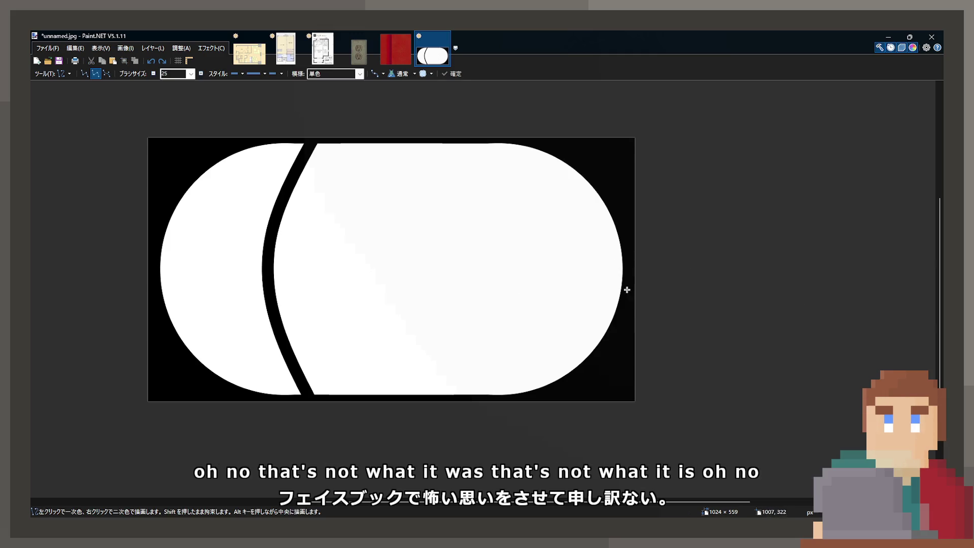
pyautogui.hotkey('ctrl', 'y')
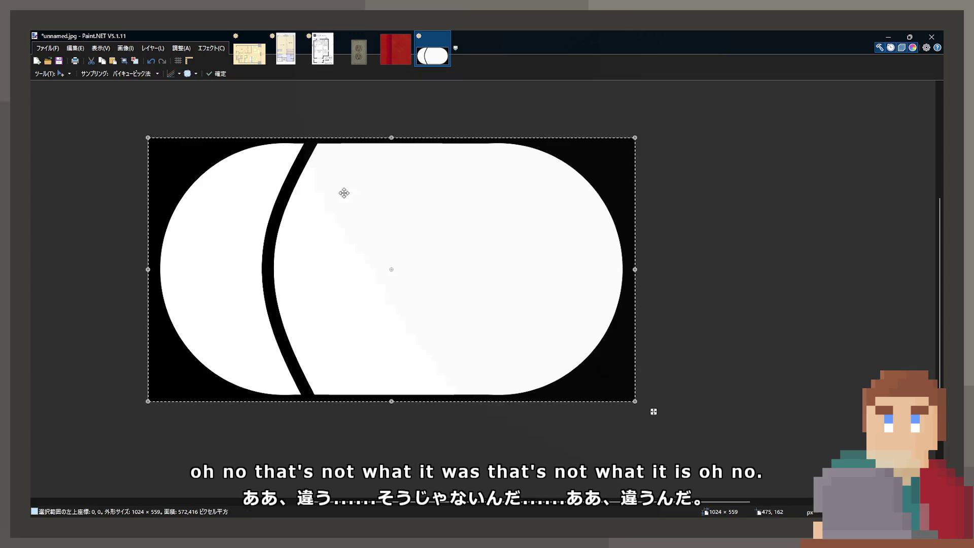
pyautogui.hotkey('ctrl', 'y')
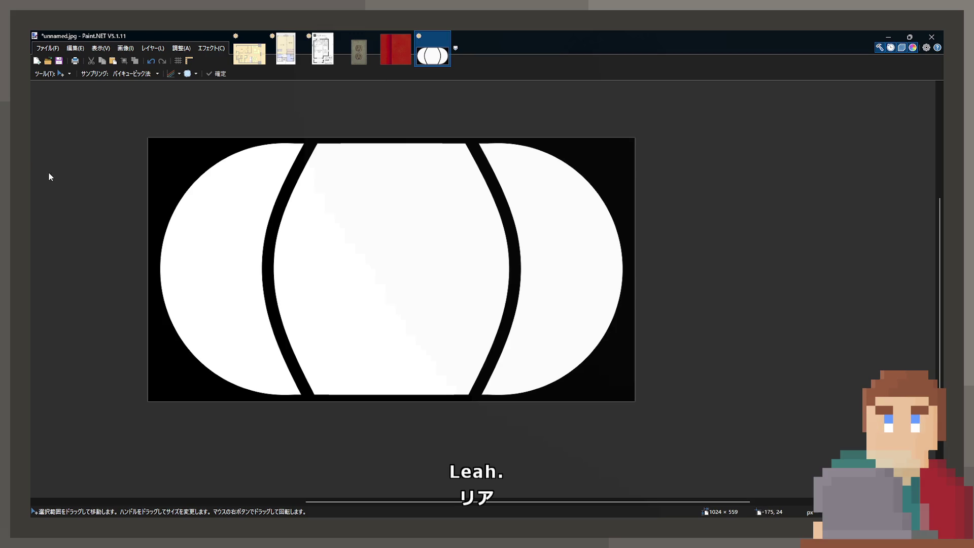
pyautogui.press('o')
pyautogui.moveTo(144, 210); pyautogui.dragTo(626, 212)
pyautogui.press('Return')
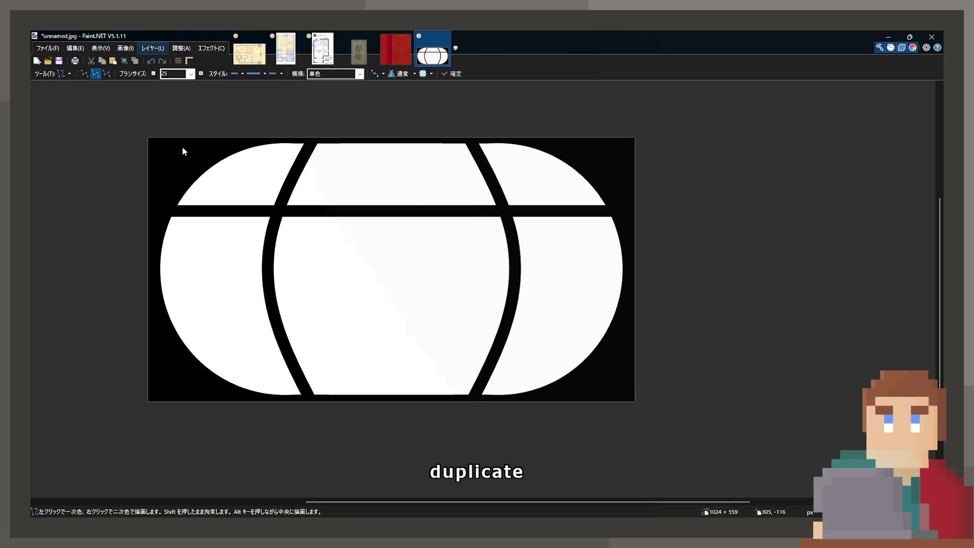
# Duplicate the cage bar as a mirrored lower bar, then return to Unity.
pyautogui.hotkey('ctrl', 'shift', 'd')
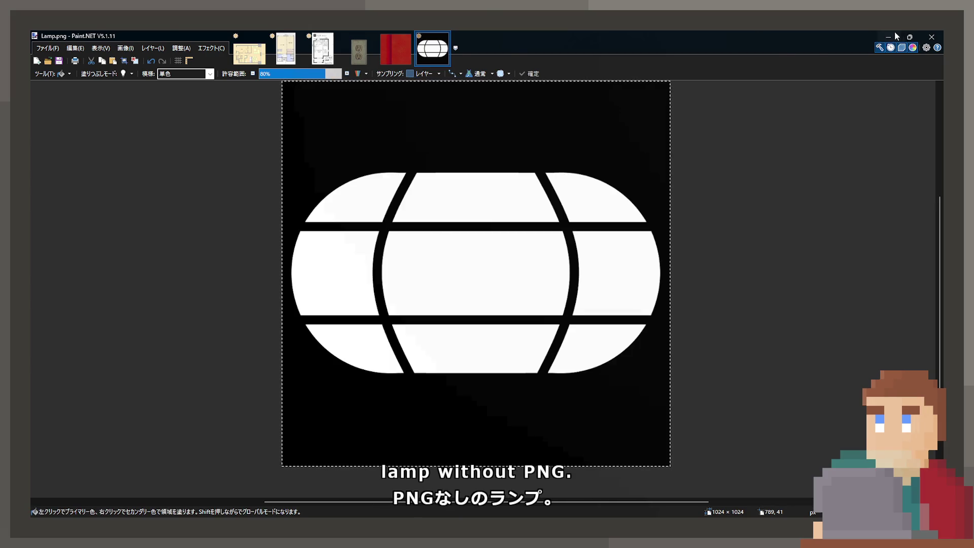
pyautogui.click(891, 35)
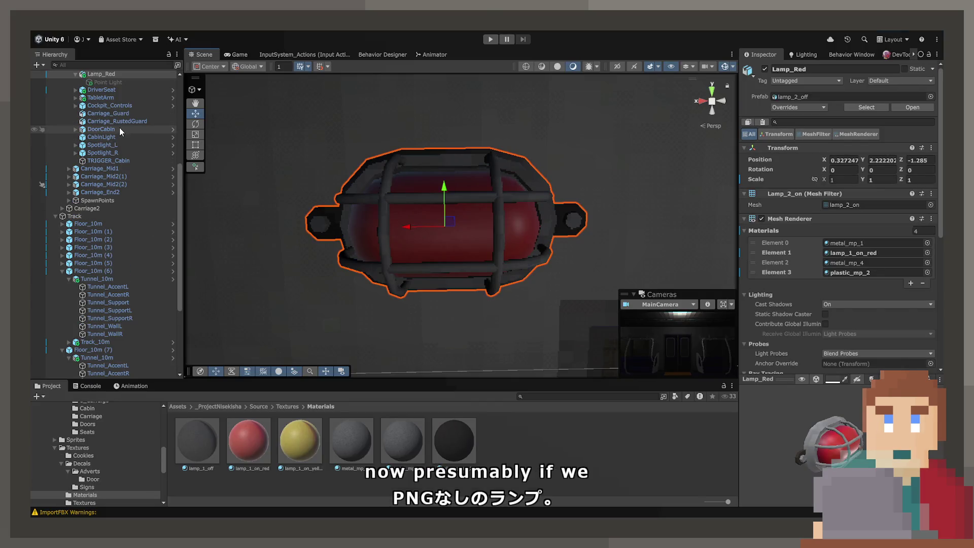
# Select the lamp's Point Light and switch it on.
pyautogui.scroll(2, 120, 127)
pyautogui.click(117, 111)
pyautogui.click(765, 69)
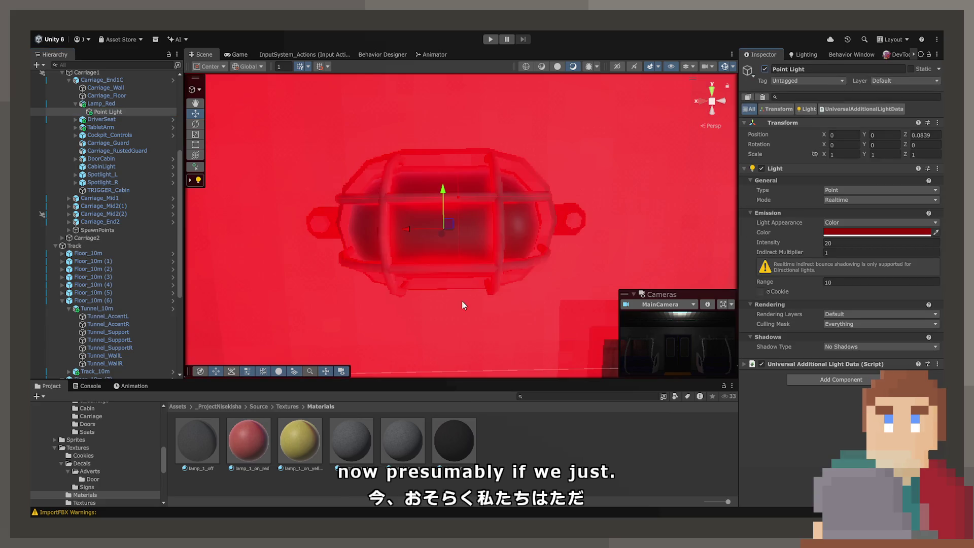
# Select the Lamp texture in the Textures/Cookies folder.
pyautogui.click(299, 405)
pyautogui.moveTo(446, 304); pyautogui.dragTo(617, 307)
pyautogui.doubleClick(350, 442)
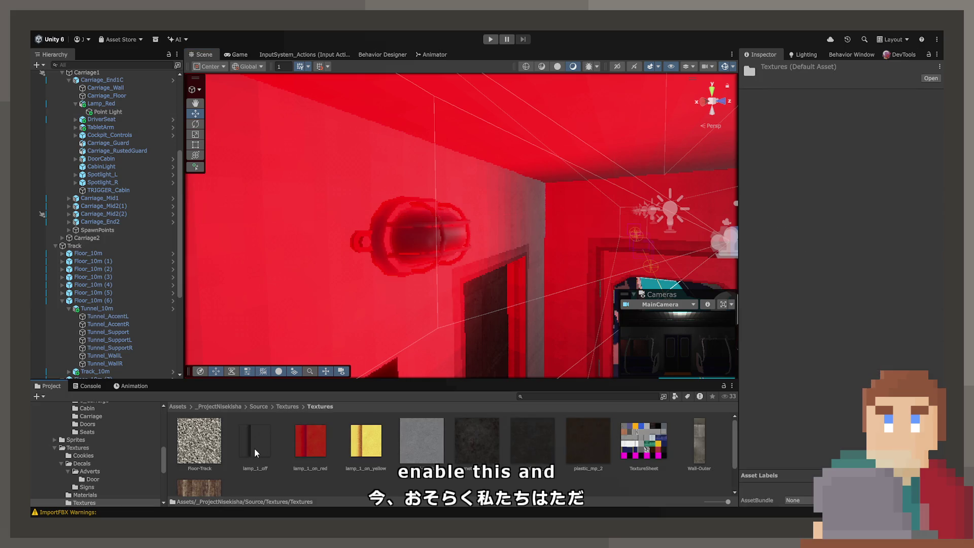
pyautogui.click(289, 406)
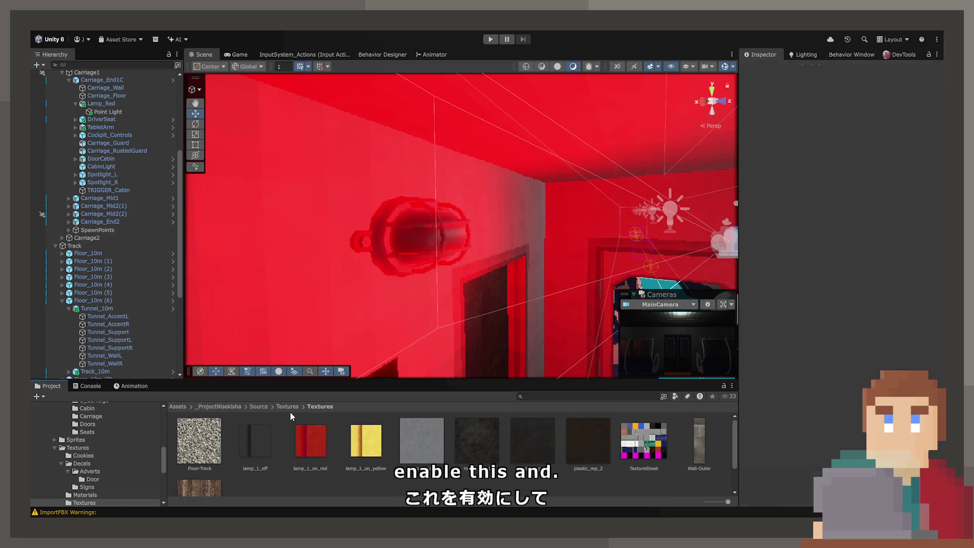
pyautogui.click(248, 443)
pyautogui.doubleClick(197, 441)
pyautogui.click(198, 440)
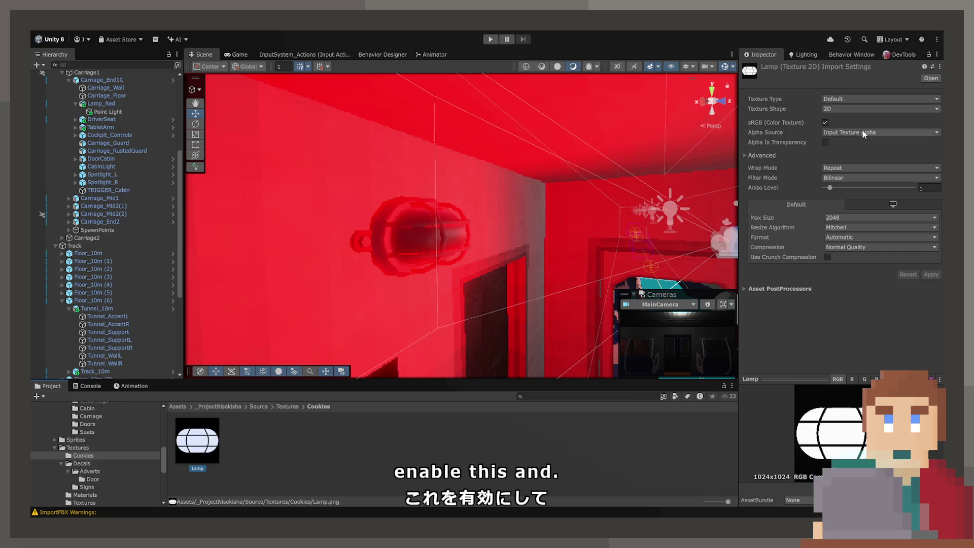
# Import the Lamp texture as a Cookie with alpha from gray scale.
pyautogui.click(845, 98)
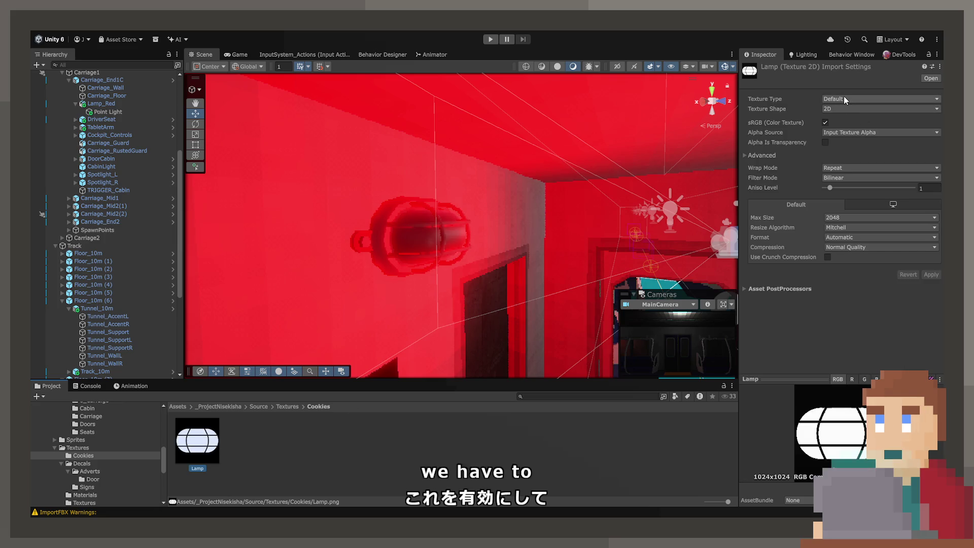
pyautogui.click(852, 163)
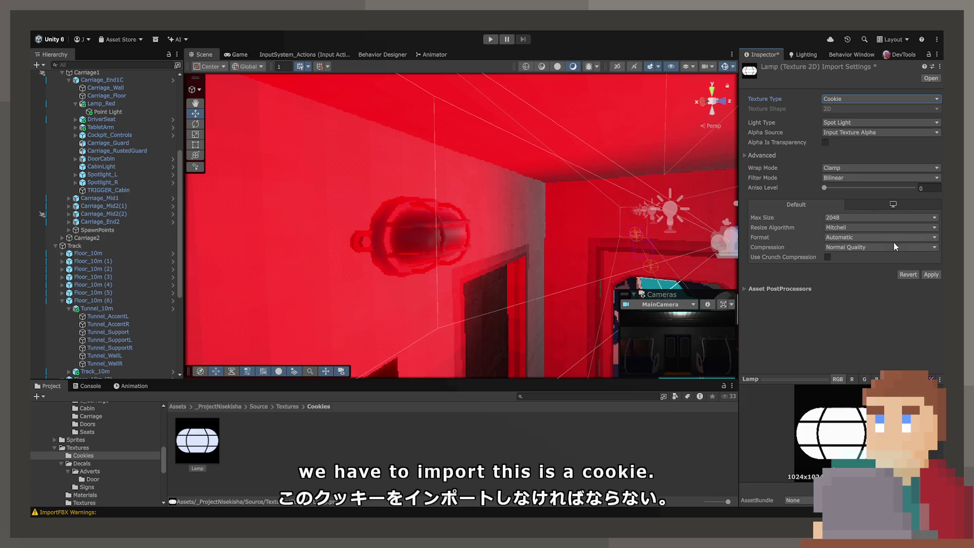
pyautogui.click(932, 275)
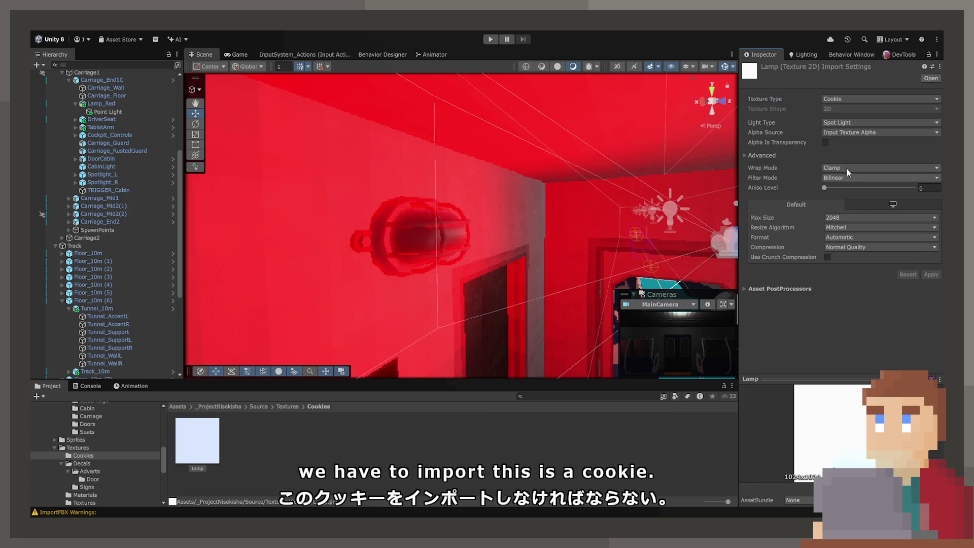
pyautogui.click(847, 150)
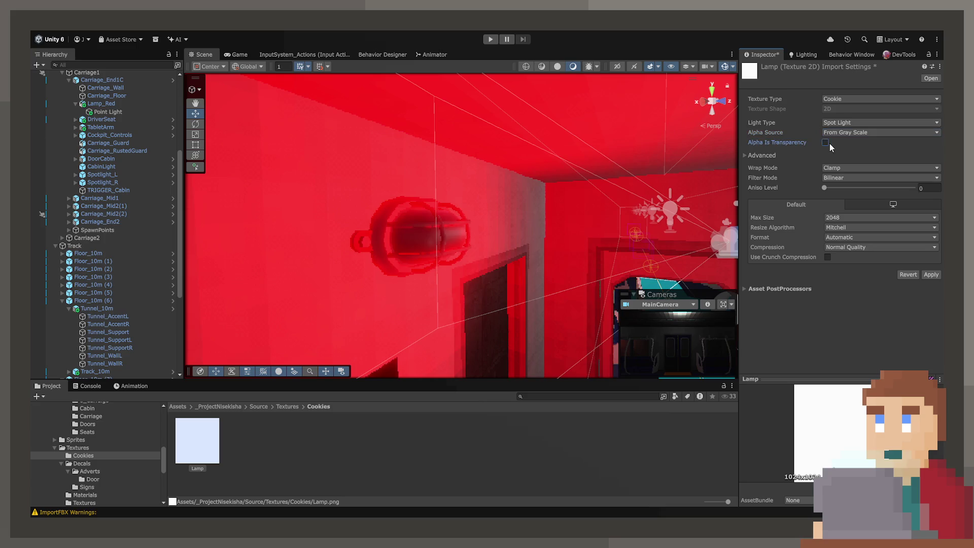
pyautogui.click(931, 274)
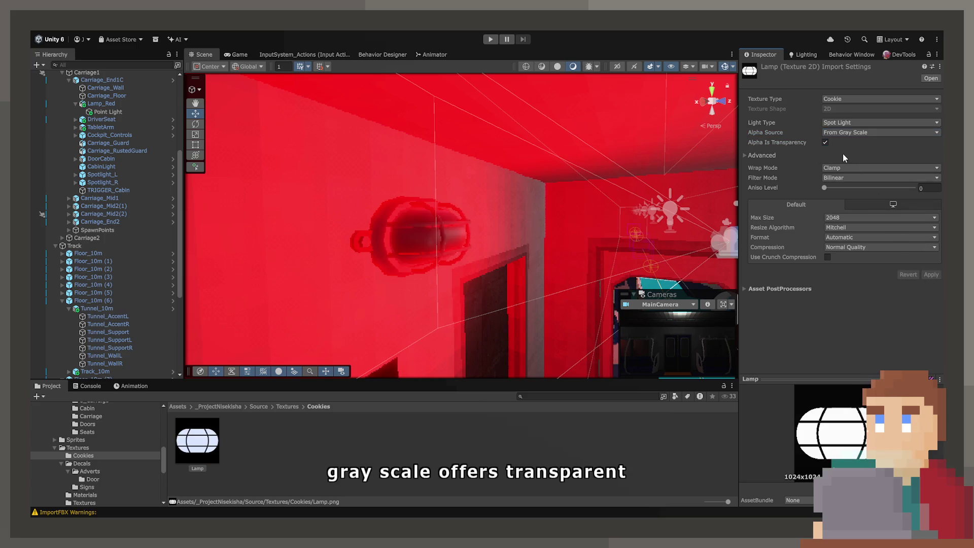
# Give the Lamp cookie Point filtering and no compression, then apply.
pyautogui.click(839, 181)
pyautogui.click(840, 185)
pyautogui.click(848, 250)
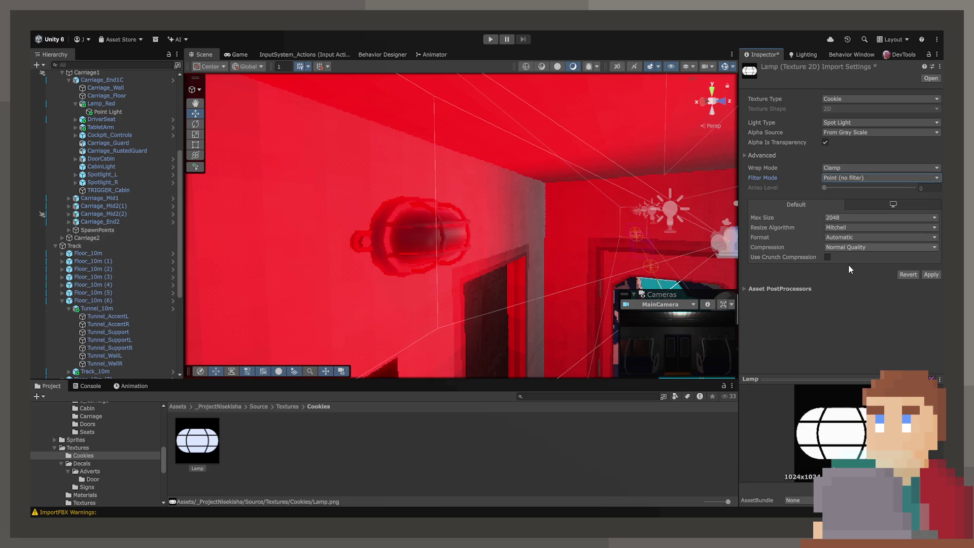
pyautogui.click(850, 257)
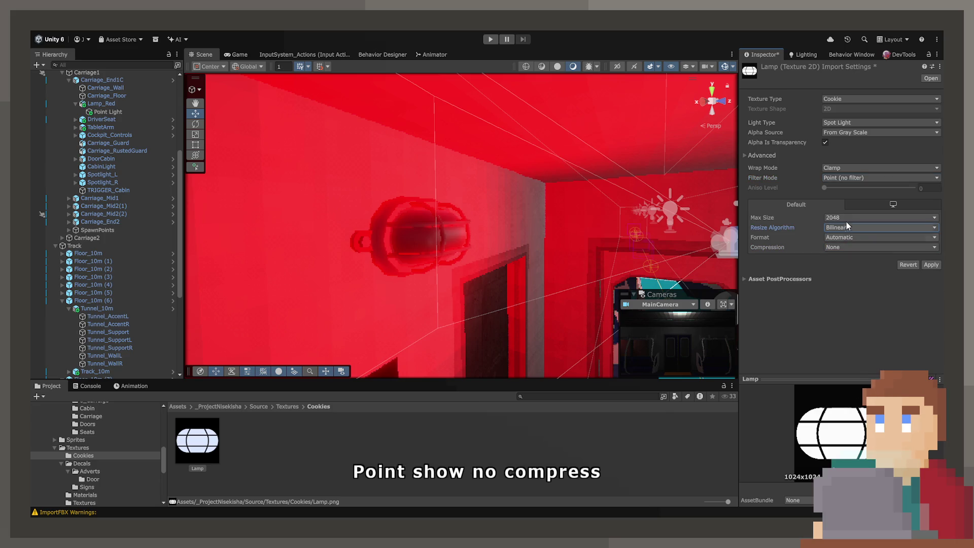
pyautogui.click(921, 264)
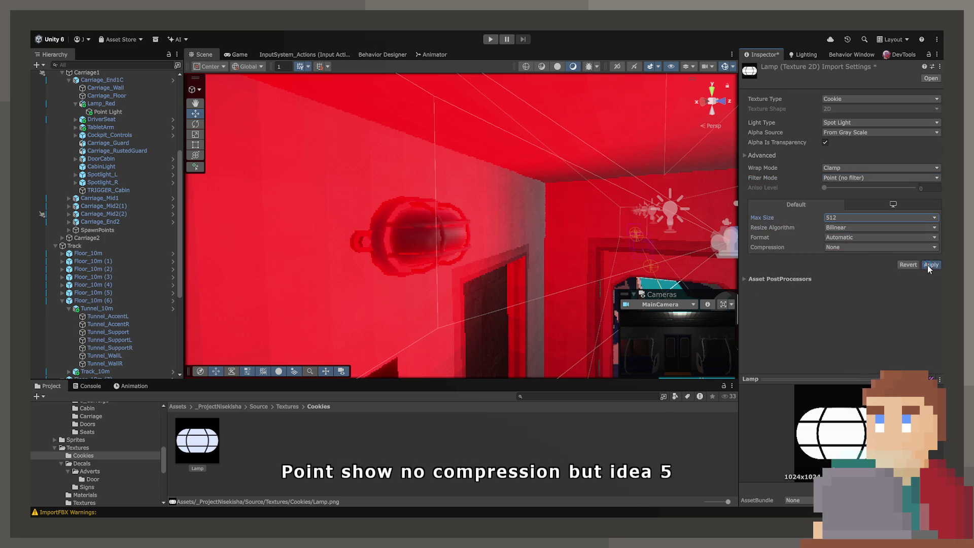
pyautogui.click(414, 229)
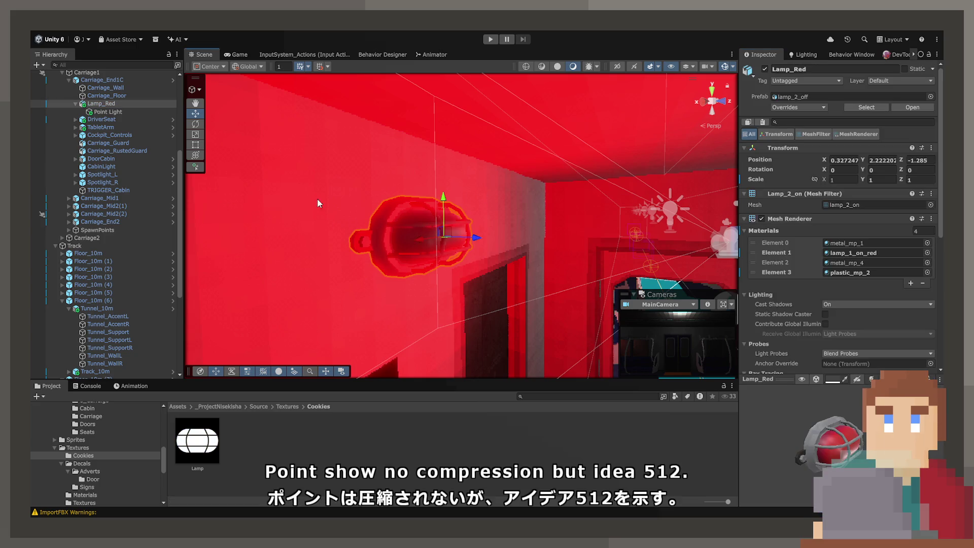
# Change the lamp's light to Spot type and assign the Lamp cookie to it.
pyautogui.click(122, 112)
pyautogui.moveTo(197, 441)
pyautogui.mouseDown()
pyautogui.moveTo(814, 278)
pyautogui.moveTo(830, 257)
pyautogui.moveTo(801, 282)
pyautogui.moveTo(766, 292)
pyautogui.mouseUp()
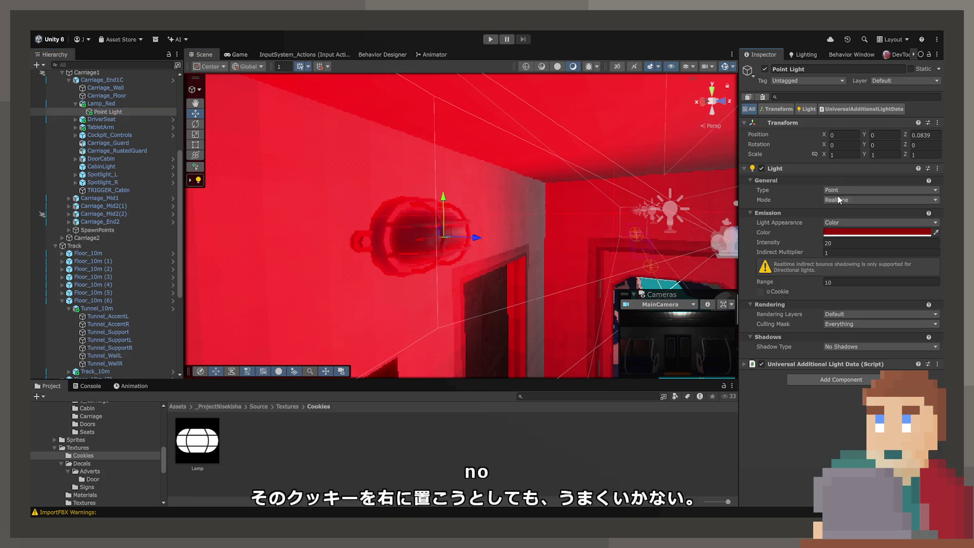
pyautogui.click(853, 191)
pyautogui.click(854, 169)
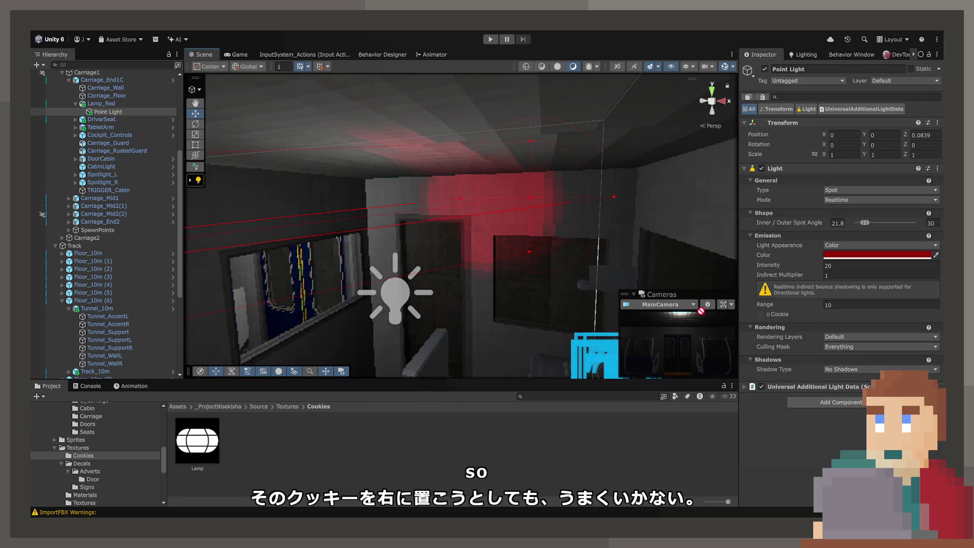
pyautogui.moveTo(701, 310); pyautogui.dragTo(762, 317)
# Widen the spotlight's outer cone angle to about 86°.
pyautogui.moveTo(618, 280); pyautogui.dragTo(640, 259)
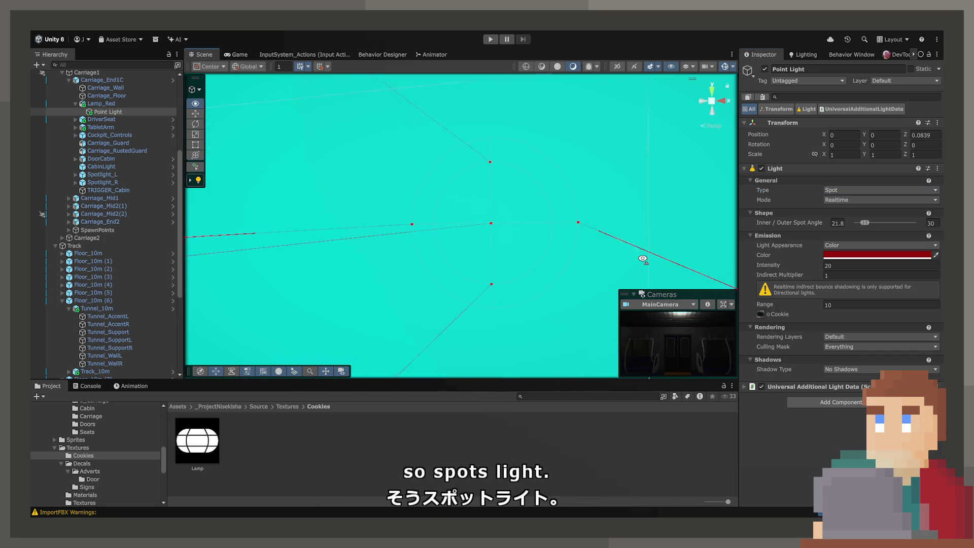
pyautogui.scroll(-5, 643, 259)
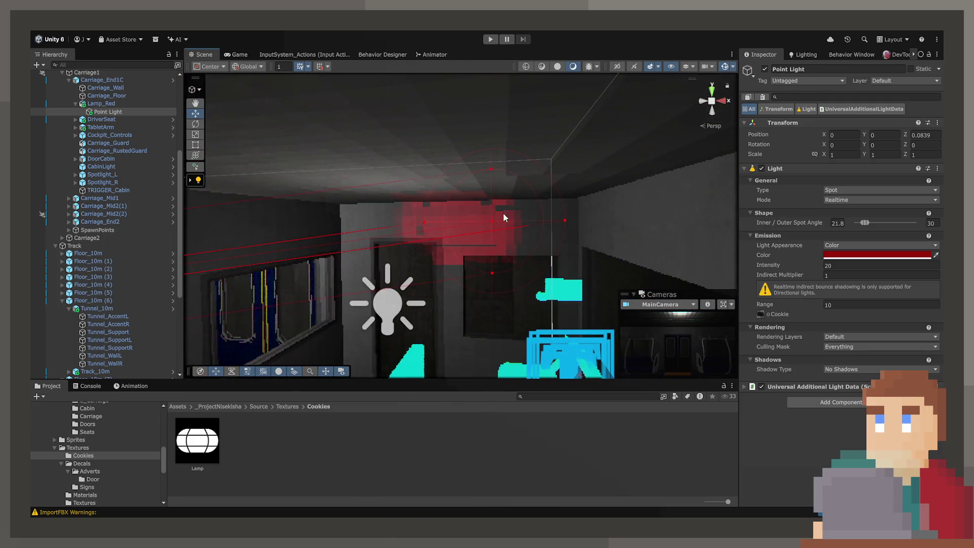
pyautogui.moveTo(503, 212)
pyautogui.mouseDown()
pyautogui.moveTo(765, 224)
pyautogui.moveTo(656, 207)
pyautogui.moveTo(677, 213)
pyautogui.moveTo(626, 212)
pyautogui.moveTo(607, 234)
pyautogui.moveTo(533, 221)
pyautogui.mouseUp()
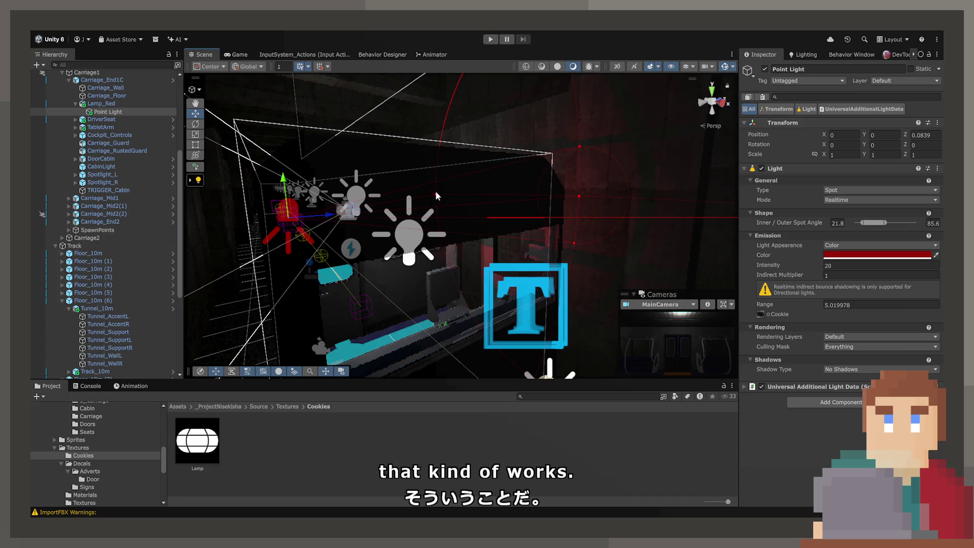
# Try several spot cone angles, ending at inner 139° and outer 141°.
pyautogui.moveTo(436, 191); pyautogui.dragTo(341, 178)
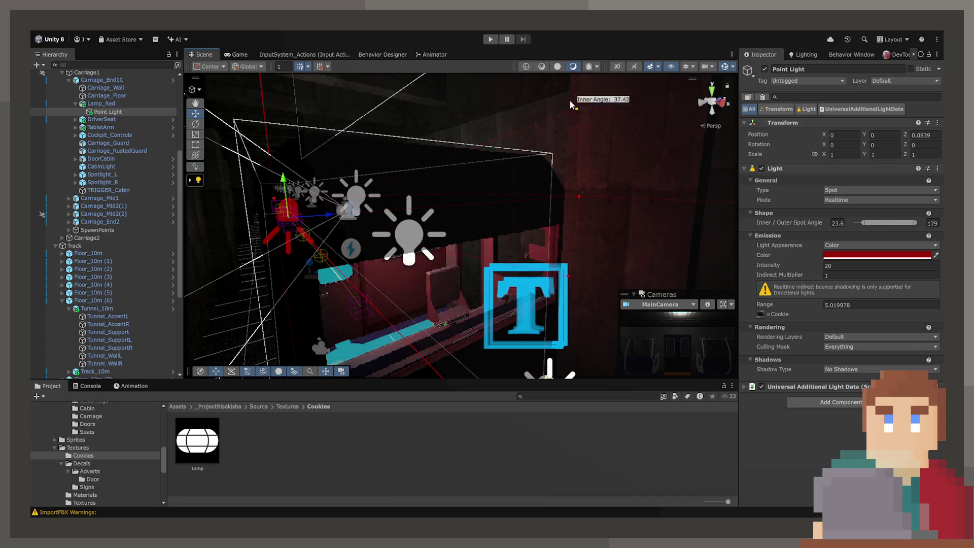
pyautogui.moveTo(548, 172)
pyautogui.mouseDown()
pyautogui.moveTo(539, 180)
pyautogui.moveTo(574, 121)
pyautogui.mouseUp()
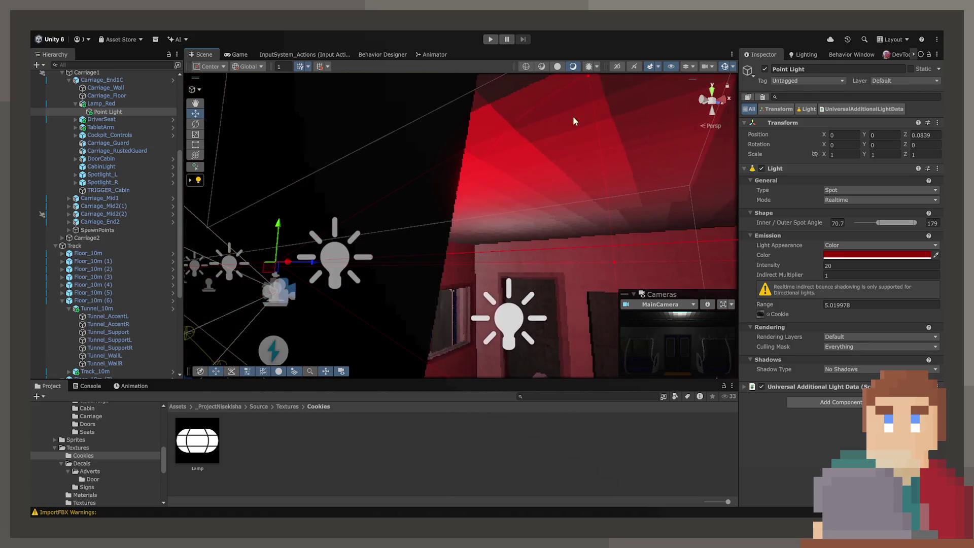
pyautogui.moveTo(588, 83); pyautogui.dragTo(608, 228)
pyautogui.moveTo(572, 105)
pyautogui.mouseDown()
pyautogui.moveTo(615, 232)
pyautogui.moveTo(483, 274)
pyautogui.moveTo(285, 252)
pyautogui.moveTo(272, 274)
pyautogui.moveTo(921, 315)
pyautogui.mouseUp()
pyautogui.moveTo(646, 199); pyautogui.dragTo(324, 209)
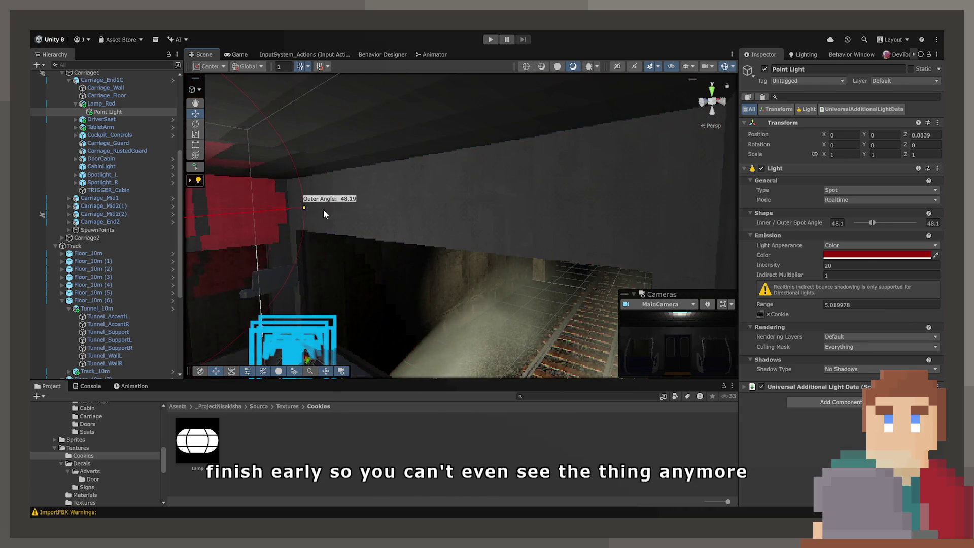
pyautogui.press('f')
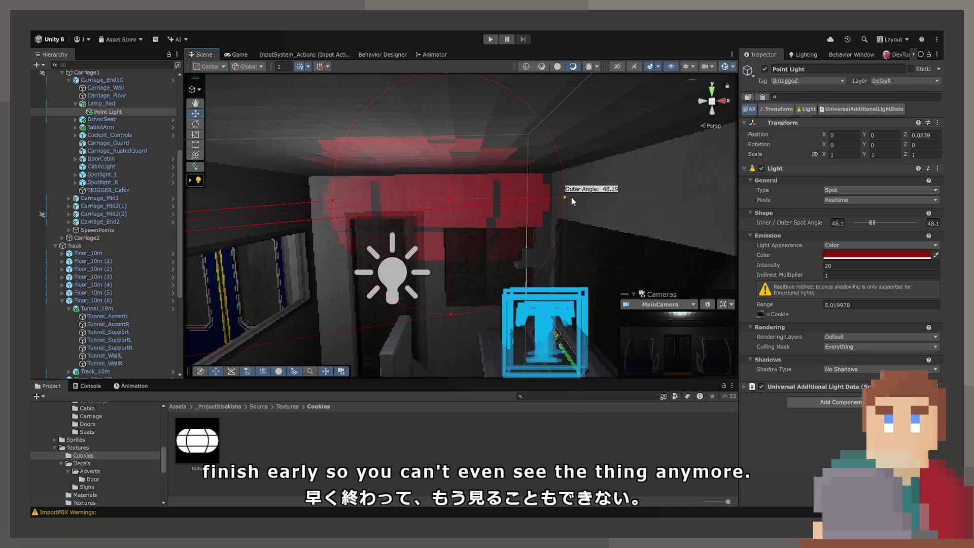
pyautogui.moveTo(572, 201)
pyautogui.mouseDown()
pyautogui.moveTo(833, 200)
pyautogui.moveTo(464, 194)
pyautogui.moveTo(413, 209)
pyautogui.moveTo(329, 158)
pyautogui.moveTo(753, 164)
pyautogui.mouseUp()
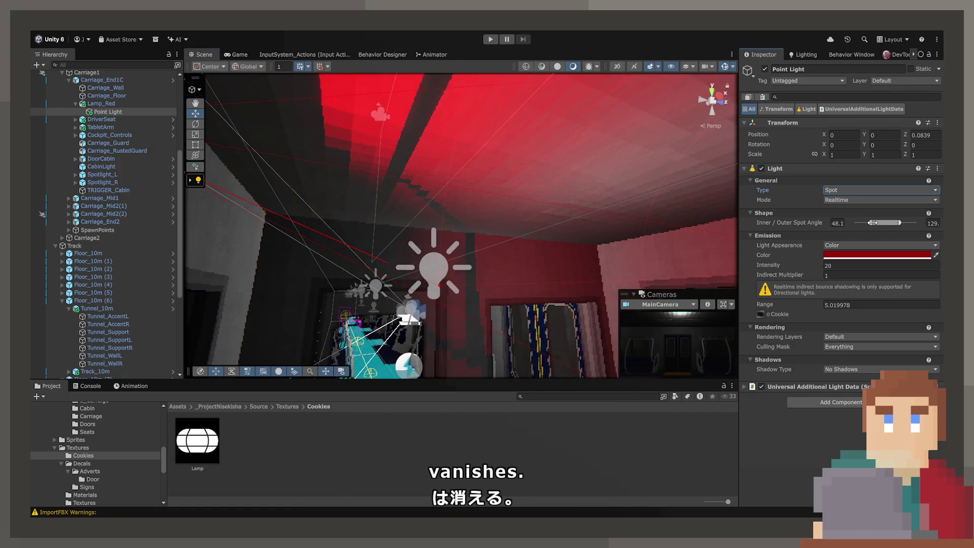
pyautogui.moveTo(903, 223)
pyautogui.mouseDown()
pyautogui.moveTo(912, 223)
pyautogui.moveTo(903, 223)
pyautogui.mouseUp()
pyautogui.moveTo(507, 254); pyautogui.dragTo(665, 321)
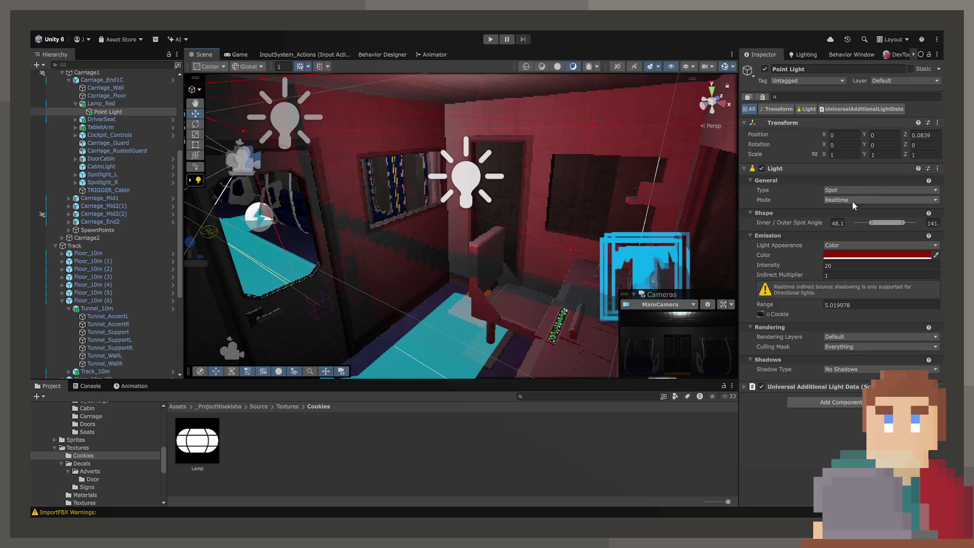
pyautogui.moveTo(881, 222); pyautogui.dragTo(900, 223)
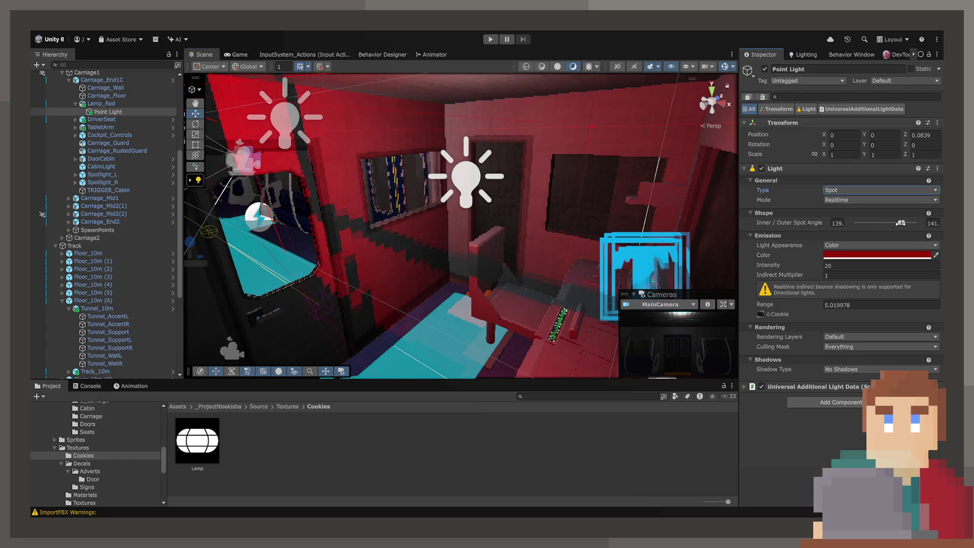
# Frame the lamp's light and orbit around the red lamp to inspect it closely.
pyautogui.press('f')
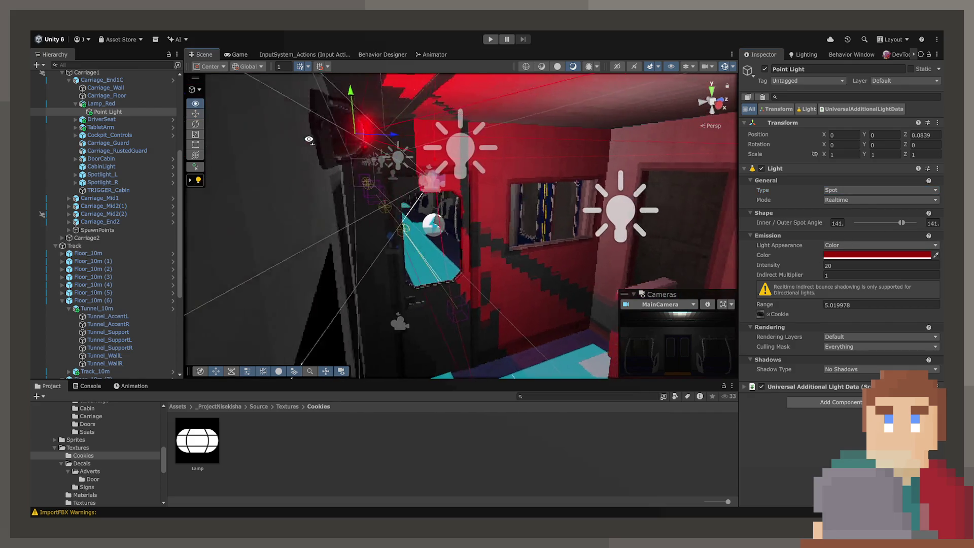
pyautogui.moveTo(305, 152); pyautogui.dragTo(206, 124)
pyautogui.scroll(10, 205, 125)
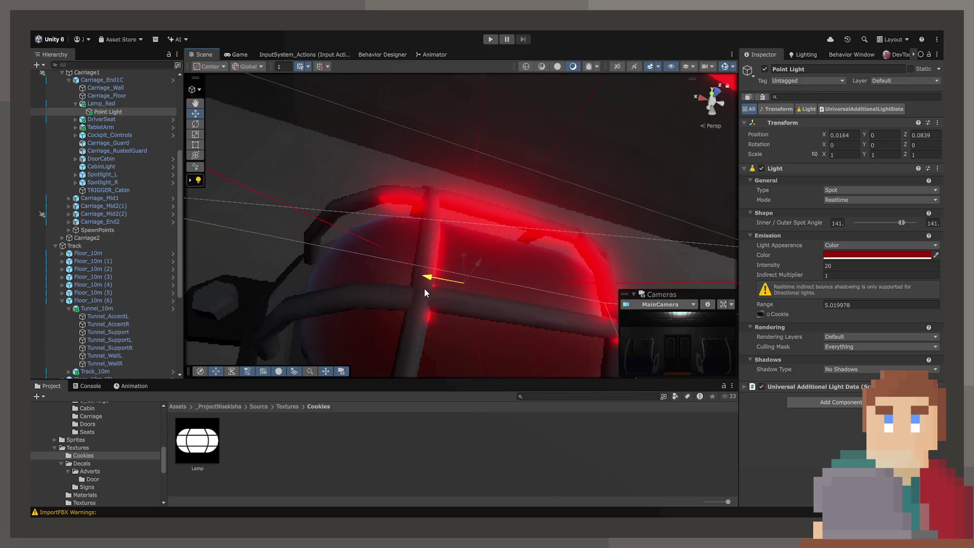
pyautogui.moveTo(425, 293)
pyautogui.mouseDown()
pyautogui.moveTo(526, 302)
pyautogui.moveTo(449, 248)
pyautogui.moveTo(226, 305)
pyautogui.moveTo(55, 315)
pyautogui.mouseUp()
# Open Lamp_Red's lamp_1_on_red material and enable its red emission.
pyautogui.click(427, 212)
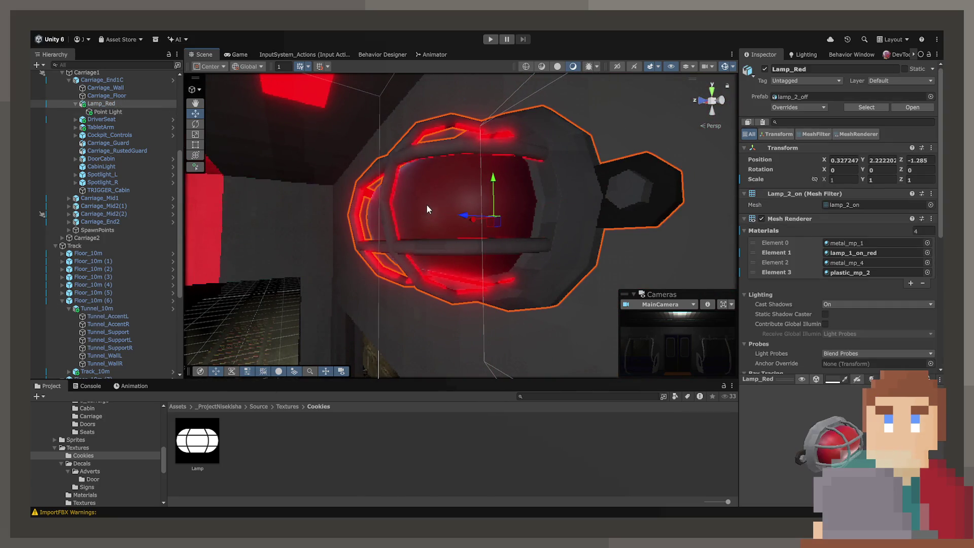
pyautogui.click(841, 253)
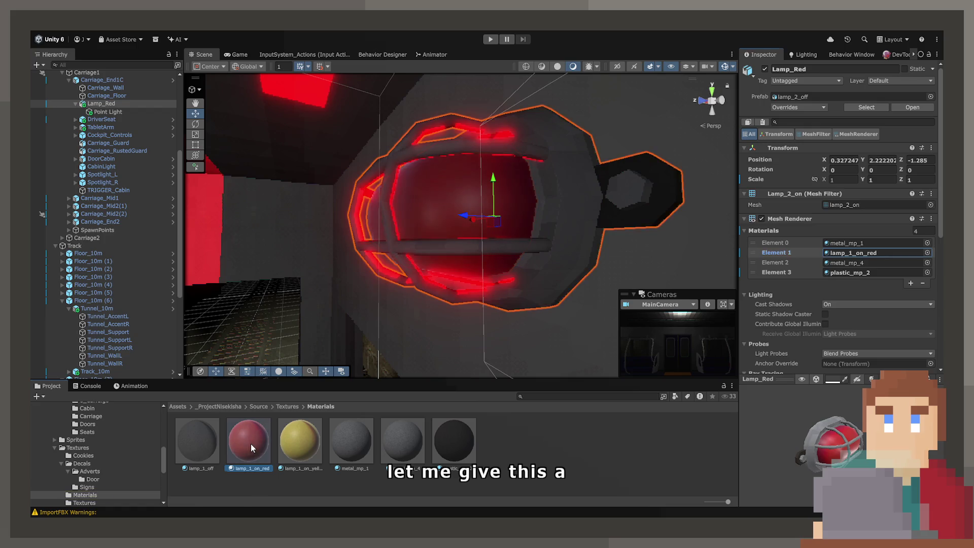
pyautogui.doubleClick(841, 252)
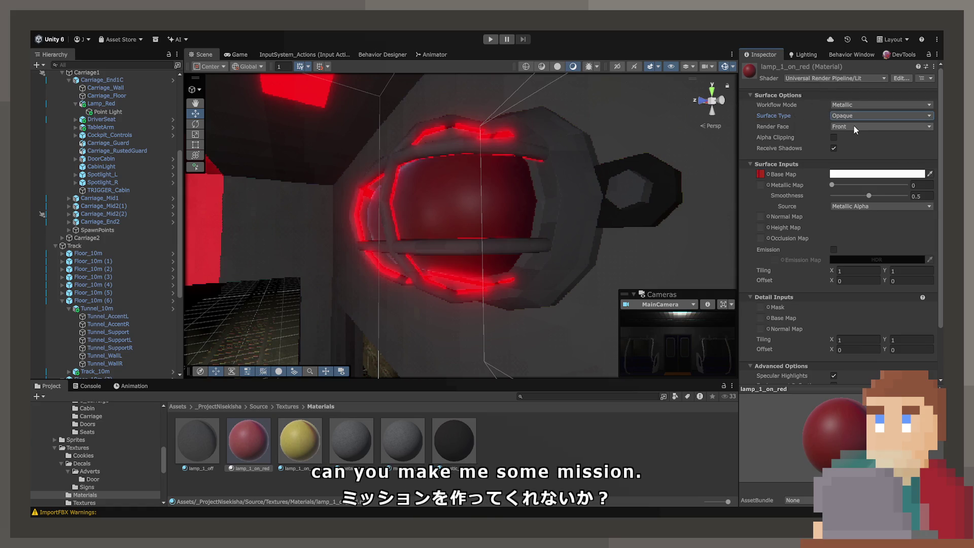
pyautogui.scroll(-3, 808, 175)
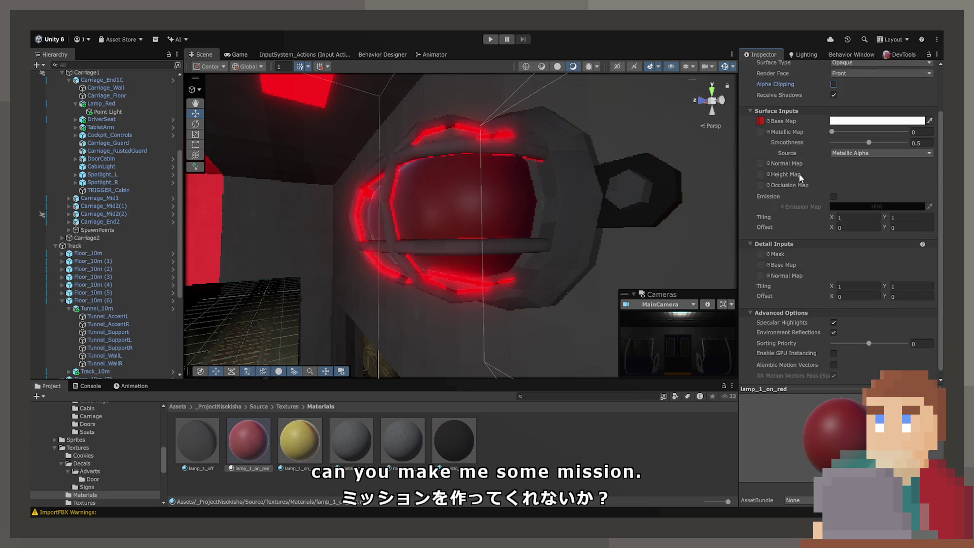
pyautogui.click(833, 197)
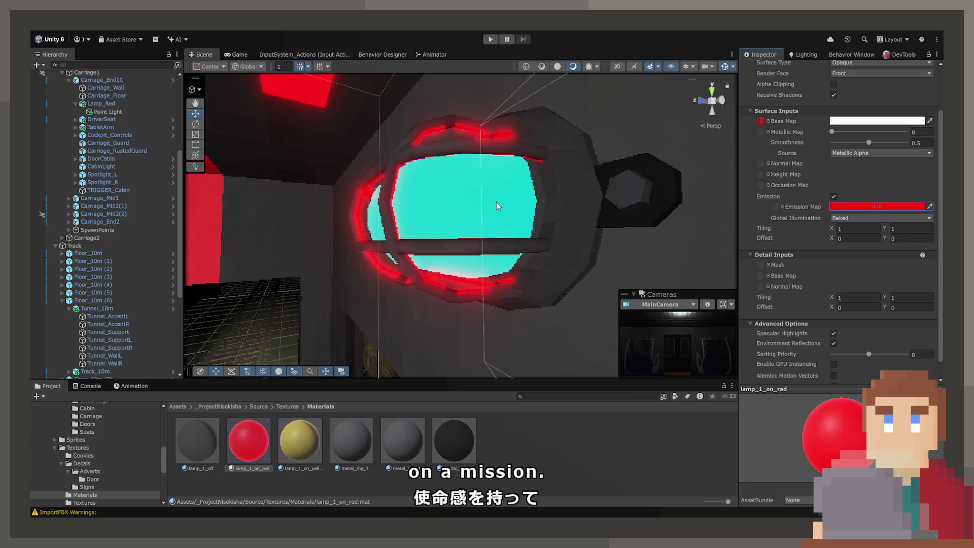
pyautogui.moveTo(517, 199)
pyautogui.mouseDown()
pyautogui.moveTo(528, 220)
pyautogui.moveTo(485, 236)
pyautogui.moveTo(491, 217)
pyautogui.moveTo(467, 221)
pyautogui.moveTo(501, 220)
pyautogui.moveTo(522, 203)
pyautogui.moveTo(380, 153)
pyautogui.moveTo(520, 181)
pyautogui.mouseUp()
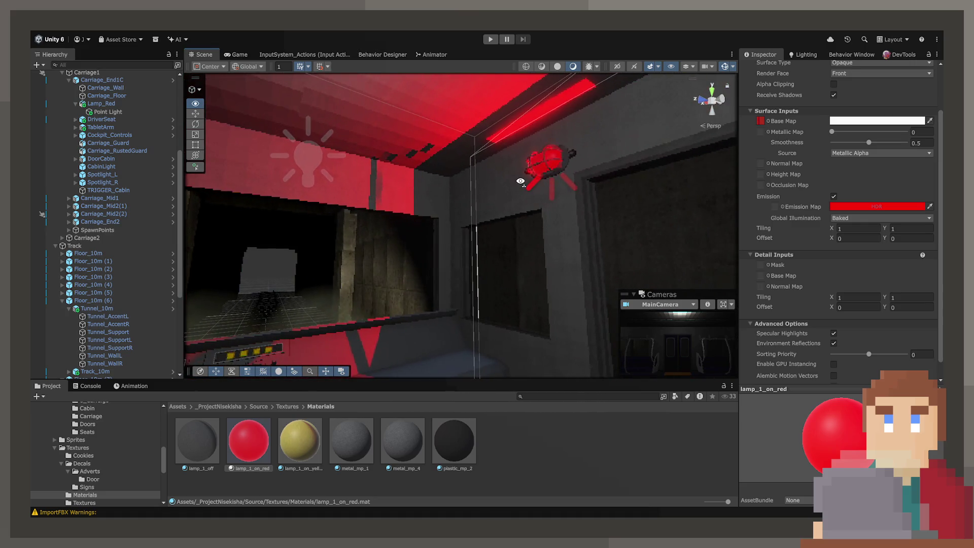
# Widen the lamp spotlight's outer angle to 179°.
pyautogui.click(552, 163)
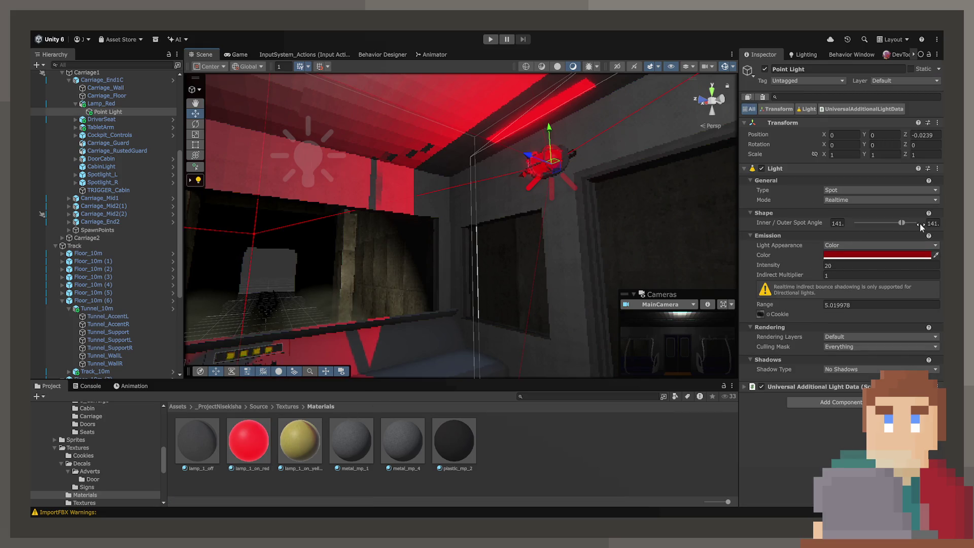
pyautogui.moveTo(904, 223); pyautogui.dragTo(916, 222)
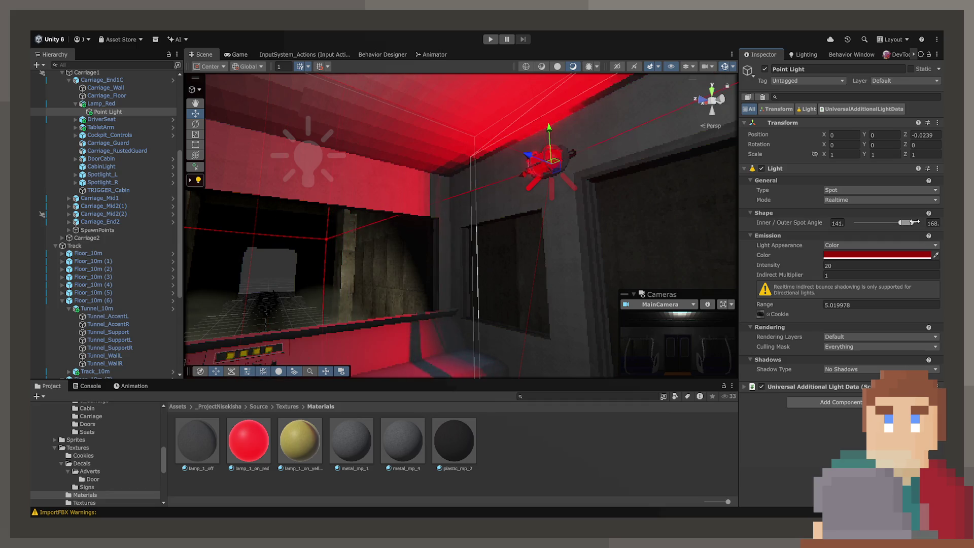
pyautogui.moveTo(385, 203)
pyautogui.mouseDown()
pyautogui.moveTo(372, 211)
pyautogui.moveTo(398, 196)
pyautogui.mouseUp()
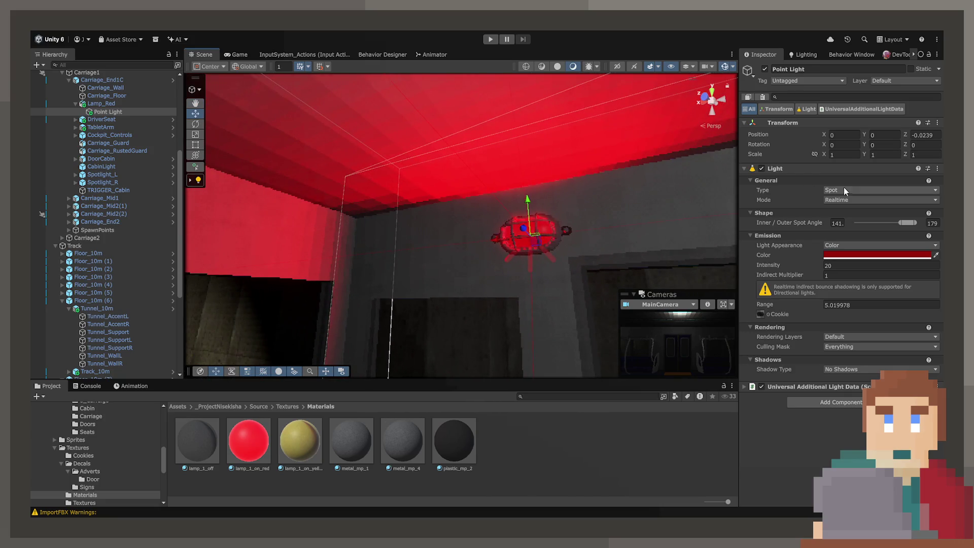
# Try the light as a Point light at Z 0.05, then make it Directional.
pyautogui.click(881, 190)
pyautogui.click(862, 217)
pyautogui.moveTo(706, 232)
pyautogui.mouseDown()
pyautogui.moveTo(400, 242)
pyautogui.moveTo(445, 215)
pyautogui.moveTo(429, 215)
pyautogui.moveTo(568, 235)
pyautogui.moveTo(330, 244)
pyautogui.moveTo(352, 227)
pyautogui.moveTo(515, 235)
pyautogui.mouseUp()
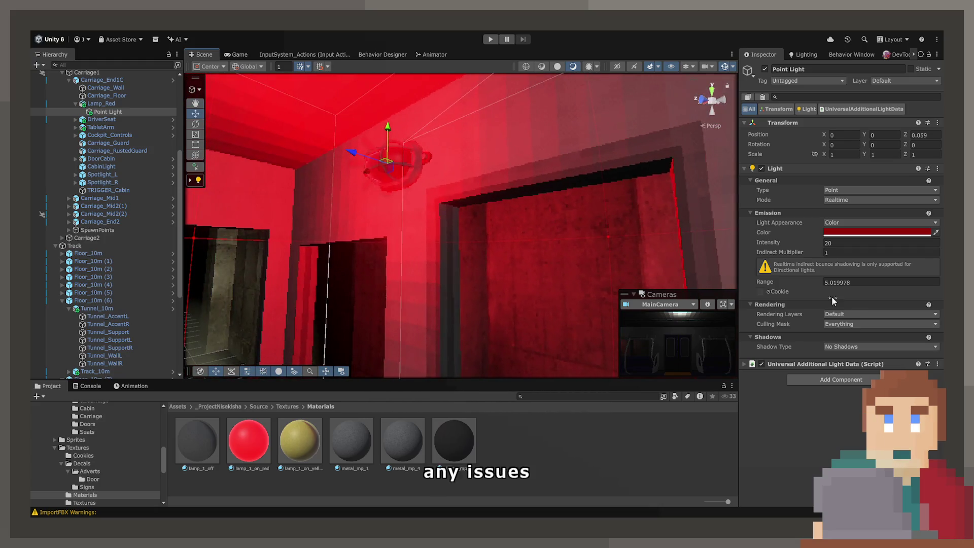
pyautogui.moveTo(368, 160)
pyautogui.mouseDown()
pyautogui.moveTo(341, 151)
pyautogui.moveTo(360, 159)
pyautogui.mouseUp()
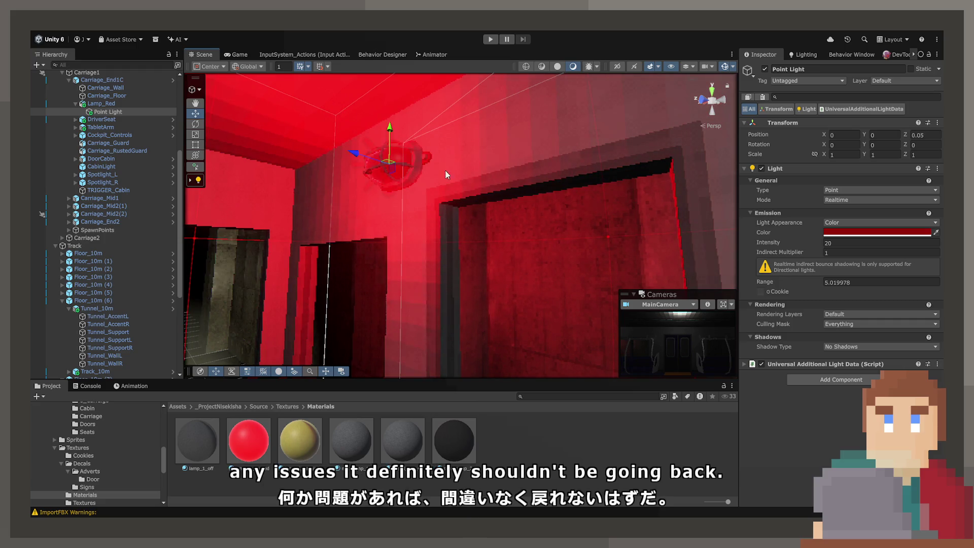
pyautogui.moveTo(445, 169); pyautogui.dragTo(586, 177)
pyautogui.click(854, 191)
pyautogui.click(855, 211)
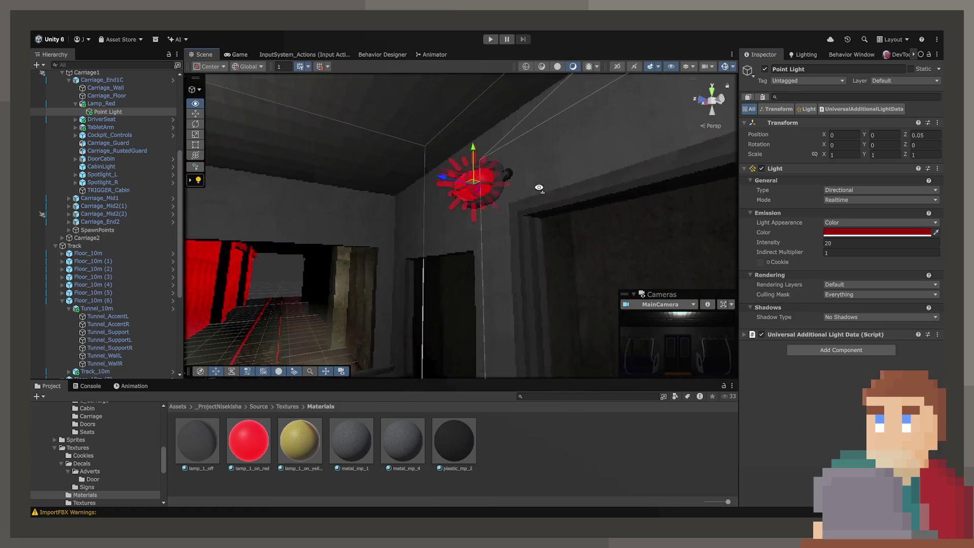
# Switch the light back to Spot and pull it back into the lamp housing.
pyautogui.click(840, 191)
pyautogui.click(845, 200)
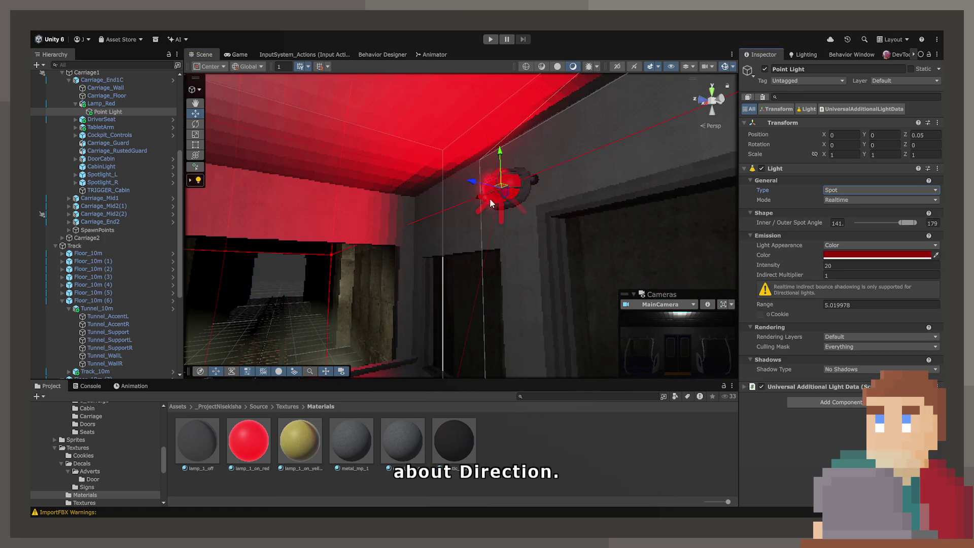
pyautogui.moveTo(489, 198)
pyautogui.mouseDown()
pyautogui.moveTo(525, 200)
pyautogui.moveTo(479, 215)
pyautogui.mouseUp()
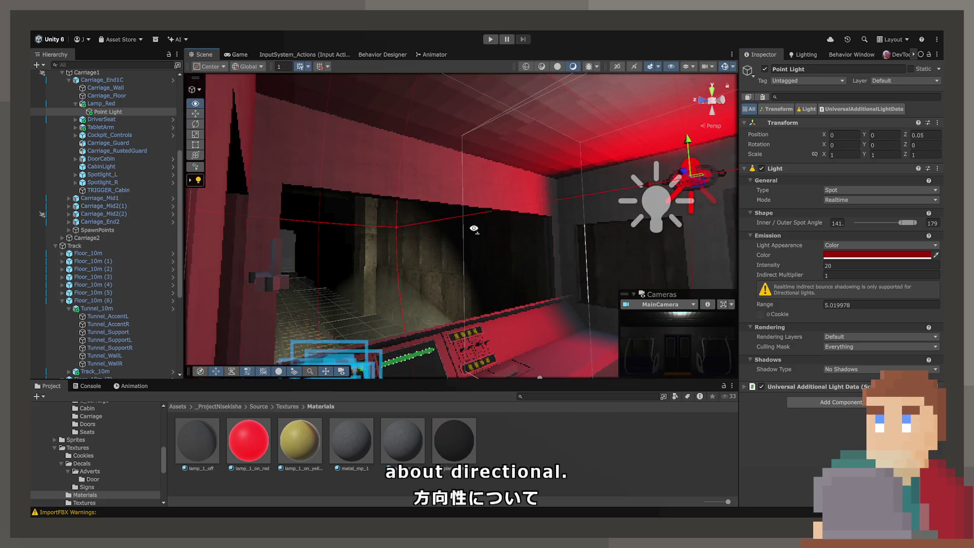
pyautogui.moveTo(474, 229); pyautogui.dragTo(528, 211)
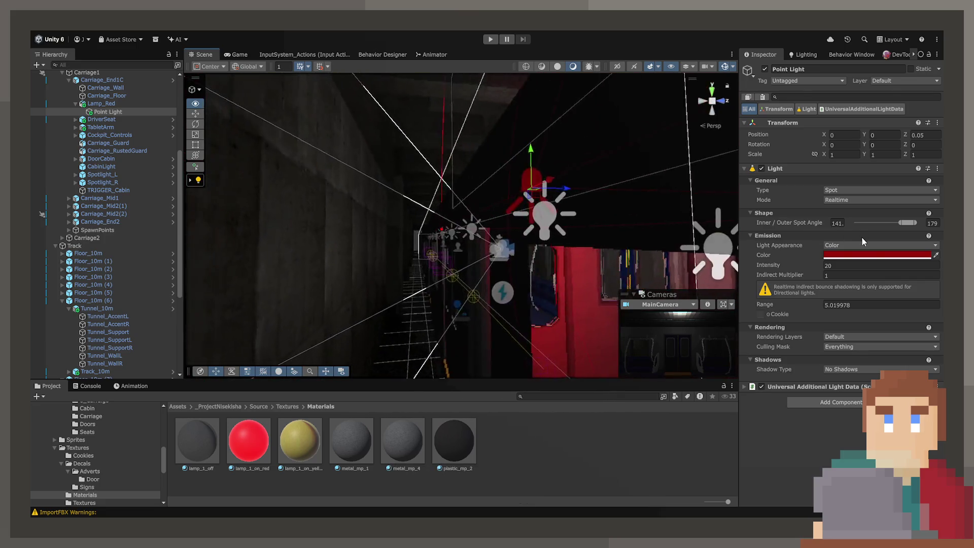
pyautogui.press('f')
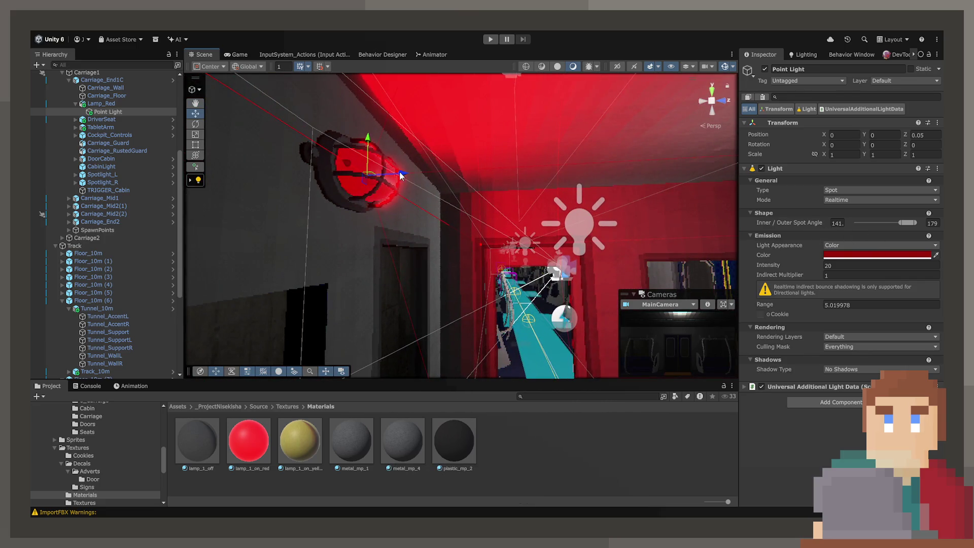
pyautogui.moveTo(391, 176); pyautogui.dragTo(373, 177)
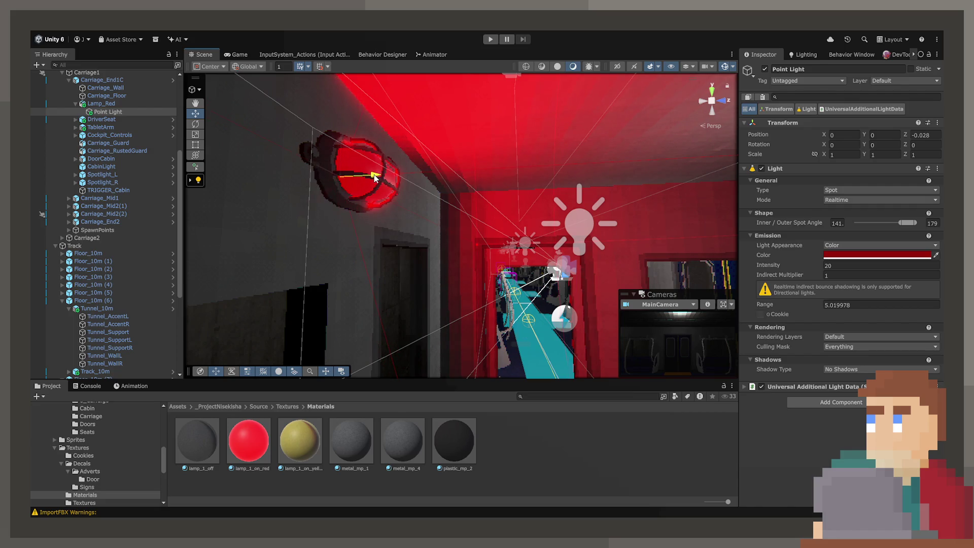
# Raise the spotlight's inner angle to 173°.
pyautogui.moveTo(374, 178)
pyautogui.mouseDown()
pyautogui.moveTo(624, 342)
pyautogui.moveTo(888, 213)
pyautogui.moveTo(912, 223)
pyautogui.mouseUp()
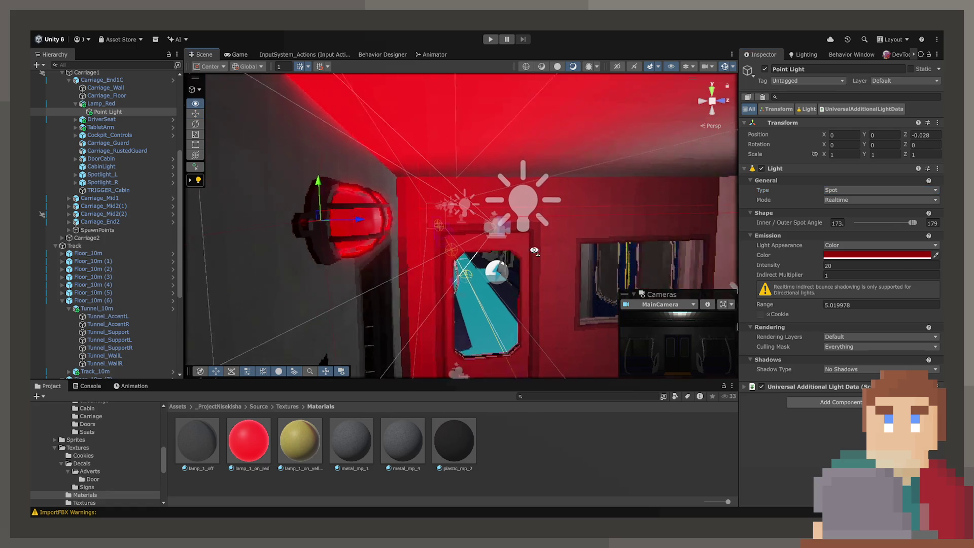
pyautogui.moveTo(355, 218)
pyautogui.mouseDown()
pyautogui.moveTo(369, 220)
pyautogui.moveTo(270, 187)
pyautogui.moveTo(239, 201)
pyautogui.mouseUp()
pyautogui.moveTo(925, 203)
pyautogui.mouseDown()
pyautogui.moveTo(802, 225)
pyautogui.moveTo(284, 208)
pyautogui.moveTo(336, 203)
pyautogui.moveTo(326, 192)
pyautogui.moveTo(321, 209)
pyautogui.mouseUp()
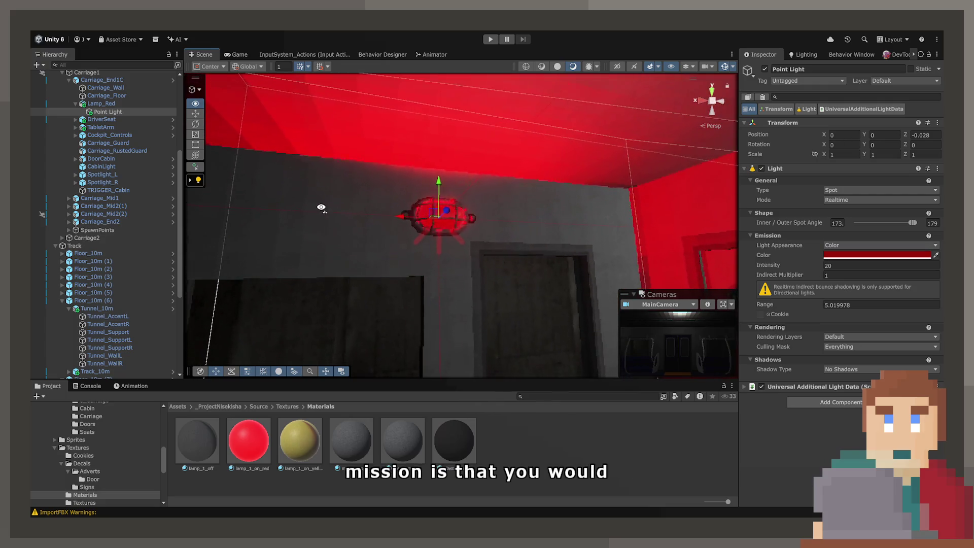
# Duplicate the Point Light, shift it along Z, and set its Y rotation to 180.
pyautogui.click(111, 112)
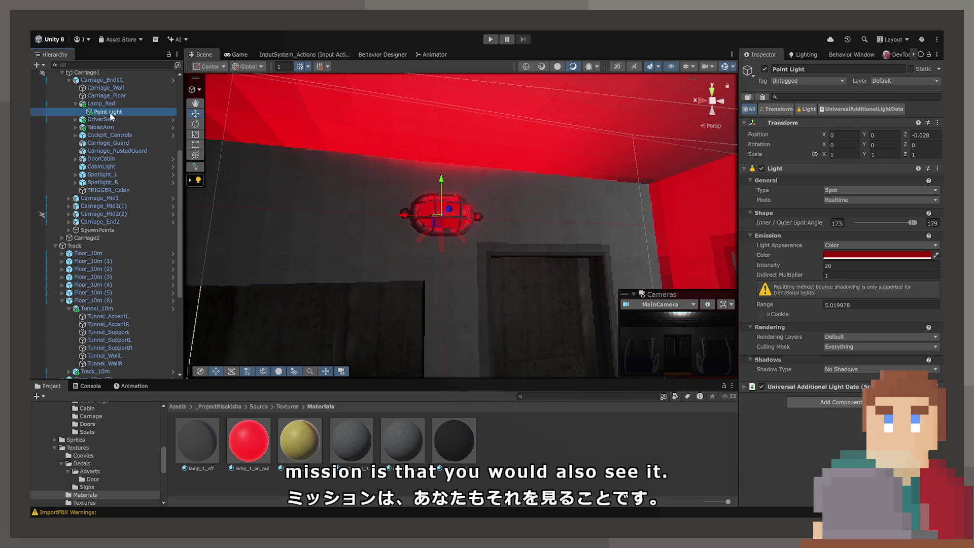
pyautogui.hotkey('ctrl', 'd')
pyautogui.moveTo(454, 211)
pyautogui.mouseDown()
pyautogui.moveTo(483, 206)
pyautogui.moveTo(467, 190)
pyautogui.mouseUp()
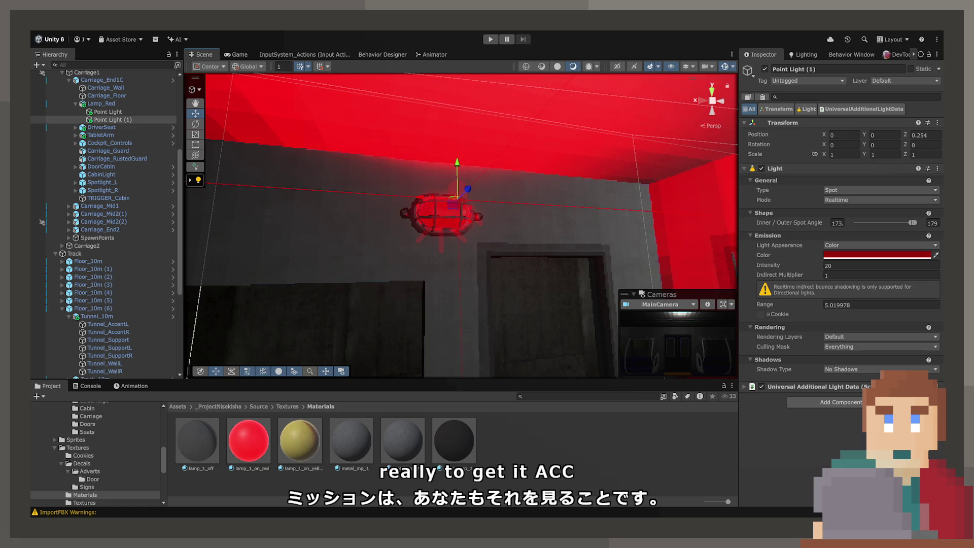
pyautogui.moveTo(864, 144)
pyautogui.mouseDown()
pyautogui.moveTo(331, 159)
pyautogui.moveTo(693, 138)
pyautogui.mouseUp()
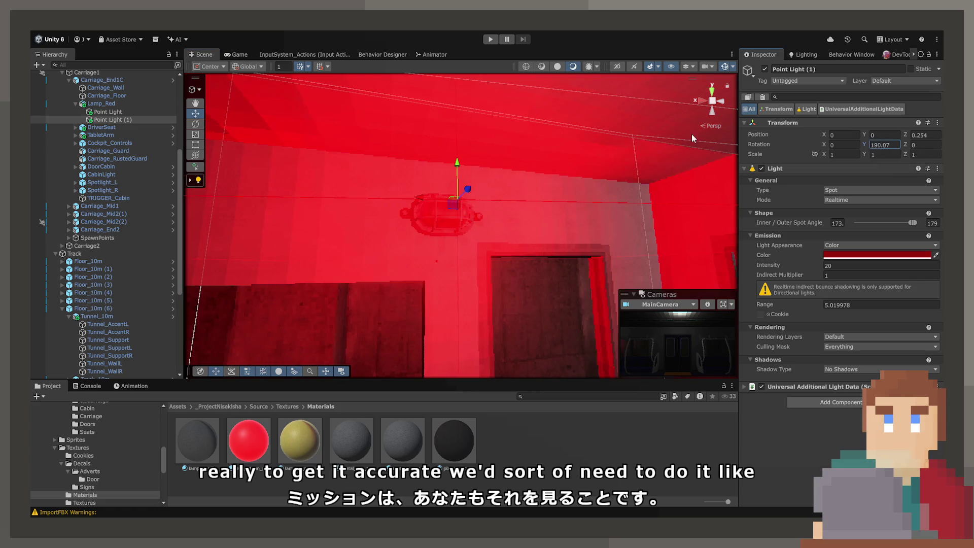
pyautogui.click(892, 154)
pyautogui.write('180')
pyautogui.press('Return')
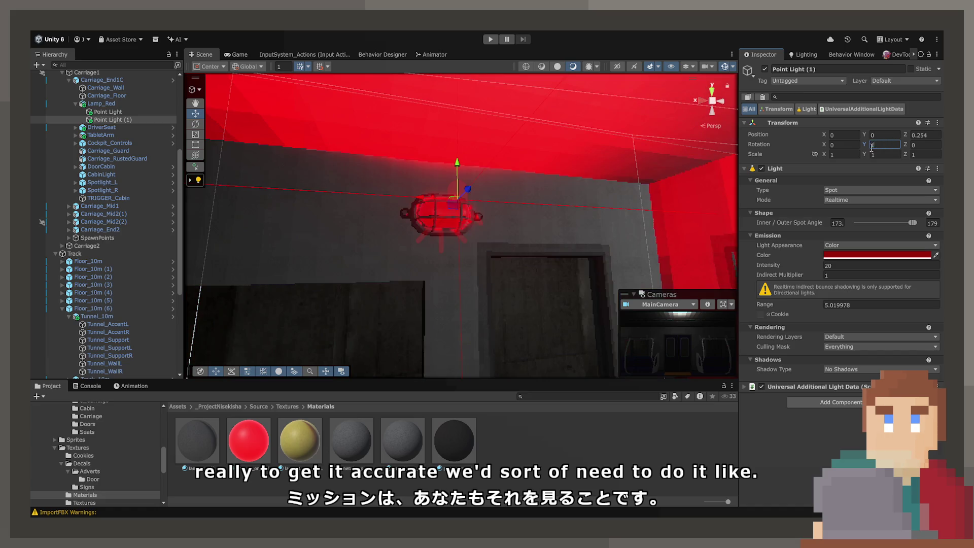
pyautogui.moveTo(465, 304); pyautogui.dragTo(512, 295)
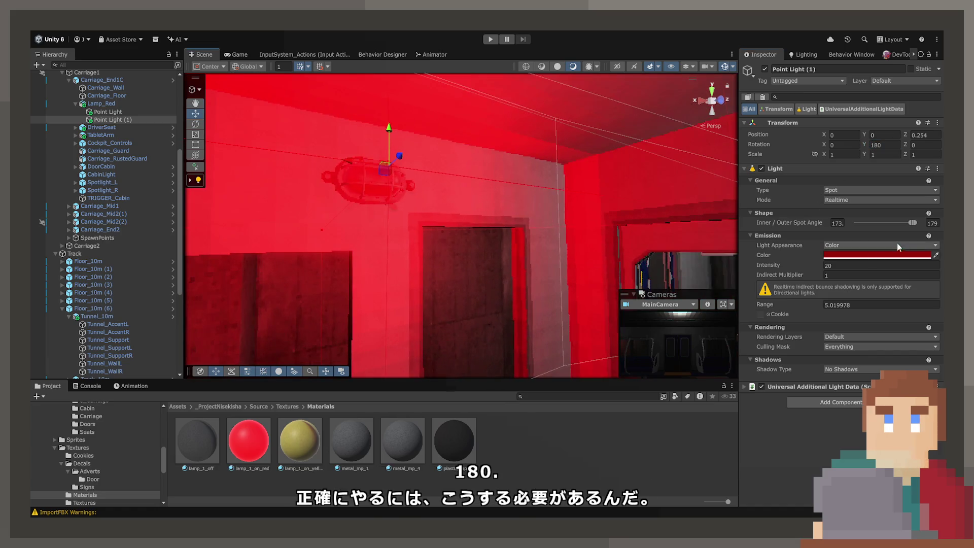
# Narrow the duplicate's spot cone, outer angle down to 67.6°, then re-widen its inner angle.
pyautogui.moveTo(912, 226); pyautogui.dragTo(874, 226)
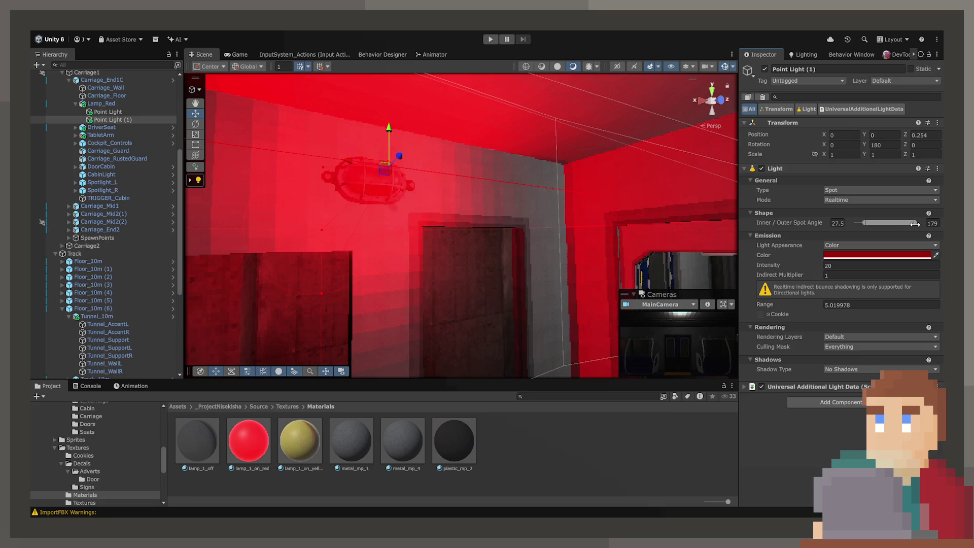
pyautogui.moveTo(914, 224); pyautogui.dragTo(867, 224)
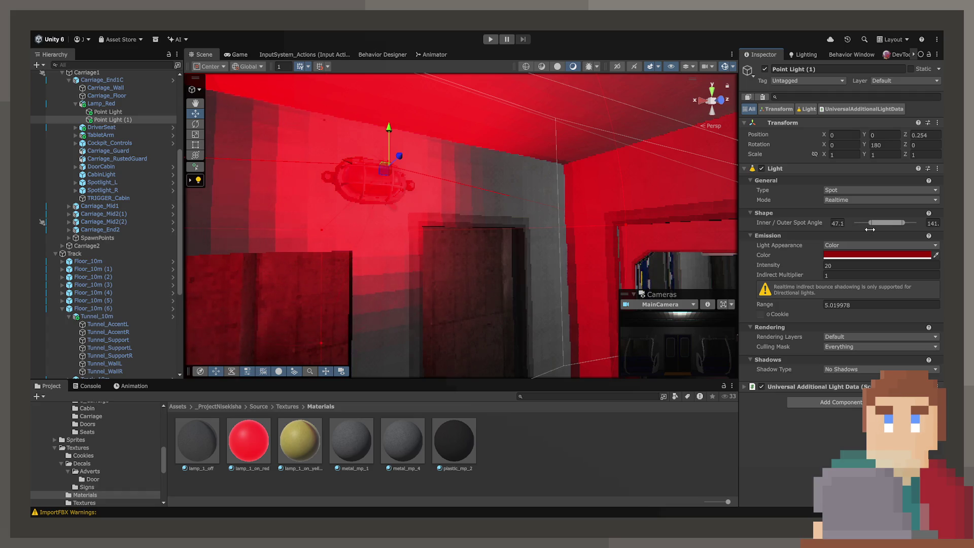
pyautogui.press('f')
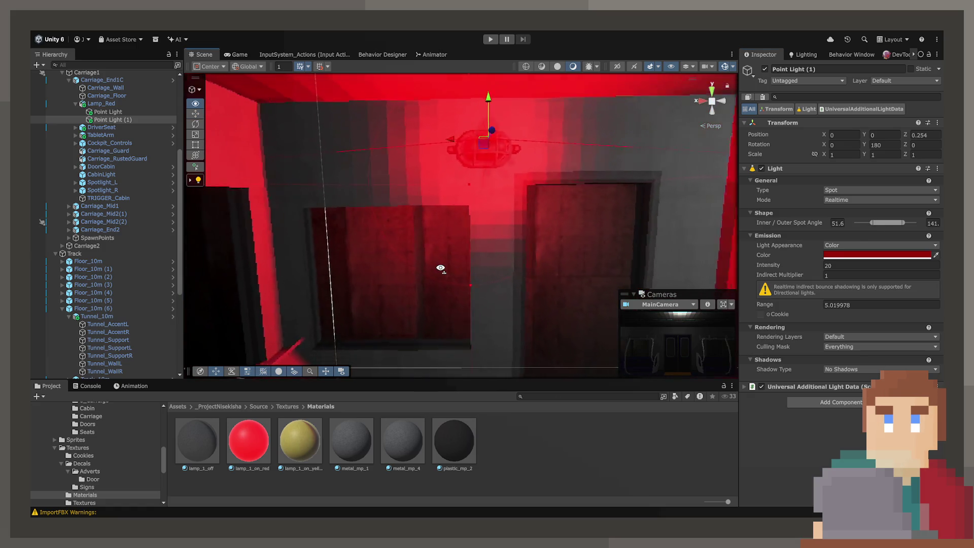
pyautogui.moveTo(906, 227); pyautogui.dragTo(879, 228)
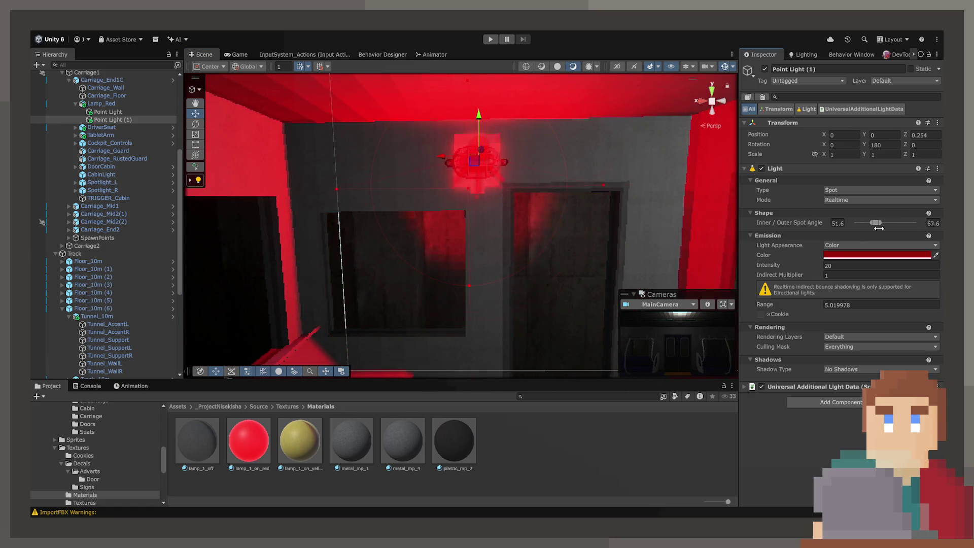
pyautogui.moveTo(512, 223)
pyautogui.mouseDown()
pyautogui.moveTo(452, 200)
pyautogui.moveTo(314, 196)
pyautogui.moveTo(595, 198)
pyautogui.moveTo(482, 212)
pyautogui.moveTo(369, 206)
pyautogui.moveTo(411, 183)
pyautogui.moveTo(513, 177)
pyautogui.mouseUp()
pyautogui.moveTo(571, 172)
pyautogui.mouseDown()
pyautogui.moveTo(841, 164)
pyautogui.moveTo(536, 165)
pyautogui.moveTo(721, 163)
pyautogui.mouseUp()
pyautogui.click(367, 154)
pyautogui.click(358, 154)
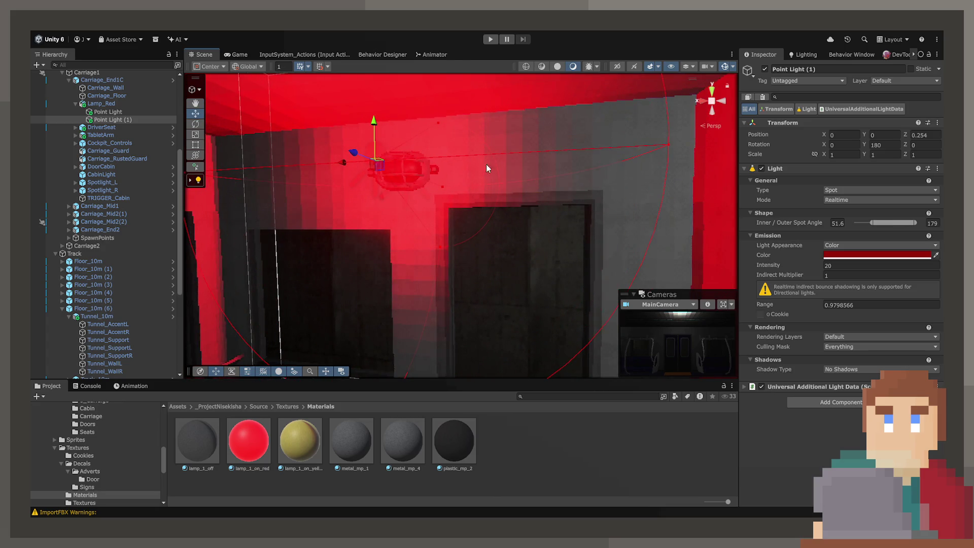
pyautogui.press('f')
pyautogui.moveTo(473, 147)
pyautogui.mouseDown()
pyautogui.moveTo(449, 74)
pyautogui.moveTo(466, 148)
pyautogui.moveTo(446, 176)
pyautogui.moveTo(335, 208)
pyautogui.moveTo(433, 186)
pyautogui.mouseUp()
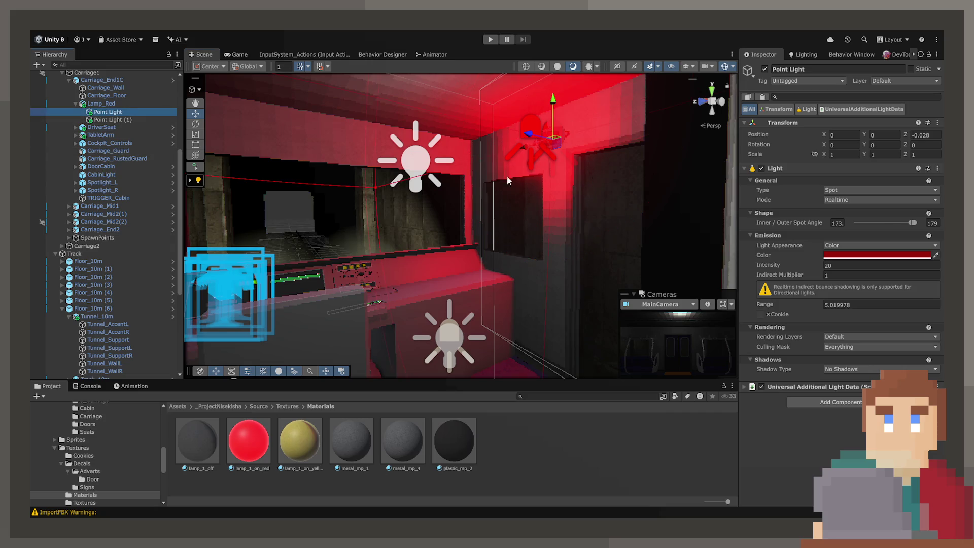
# Boost the original lamp spot light to intensity 80 and view the brighter red cabin.
pyautogui.moveTo(507, 180); pyautogui.dragTo(585, 200)
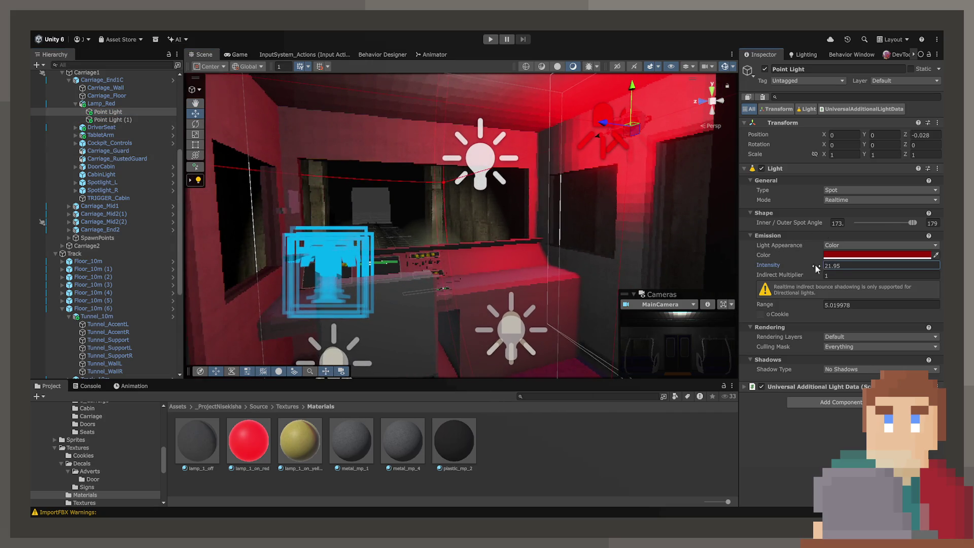
pyautogui.moveTo(816, 268); pyautogui.dragTo(841, 296)
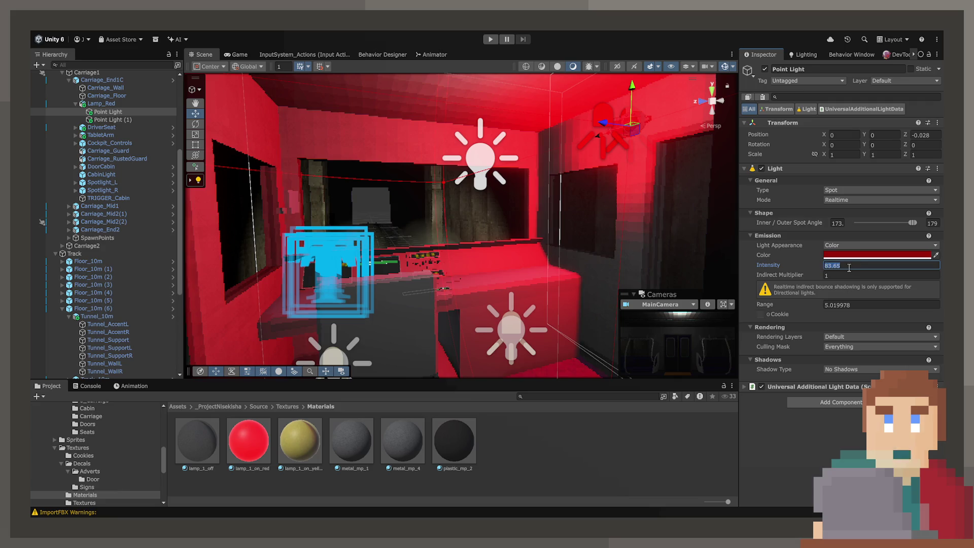
pyautogui.write('80')
pyautogui.press('Return')
pyautogui.moveTo(507, 243)
pyautogui.mouseDown()
pyautogui.moveTo(527, 256)
pyautogui.moveTo(643, 168)
pyautogui.moveTo(630, 175)
pyautogui.moveTo(644, 172)
pyautogui.moveTo(654, 211)
pyautogui.moveTo(532, 247)
pyautogui.moveTo(579, 199)
pyautogui.moveTo(817, 236)
pyautogui.mouseUp()
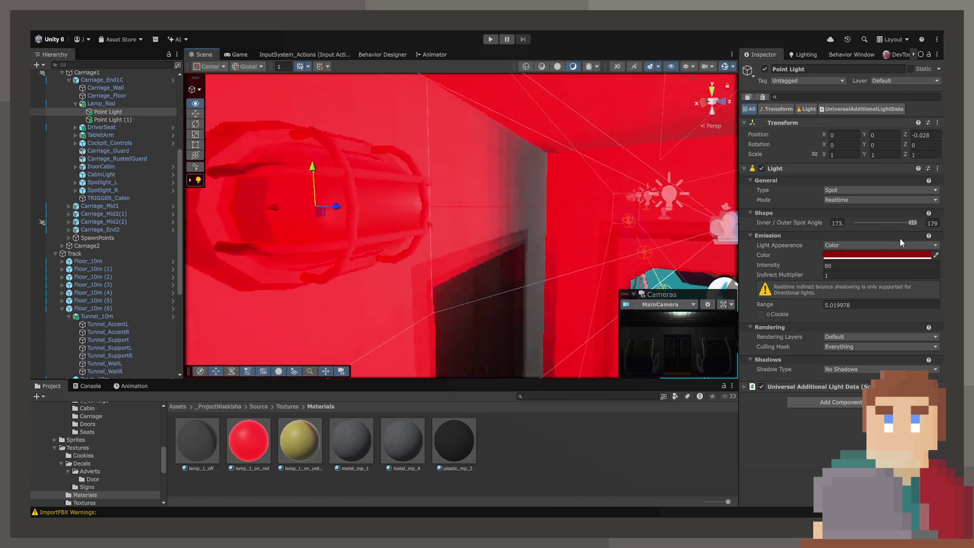
# Select Lamp_Red, pull the Scene view back to the carriage wall, and enter Play mode.
pyautogui.click(422, 167)
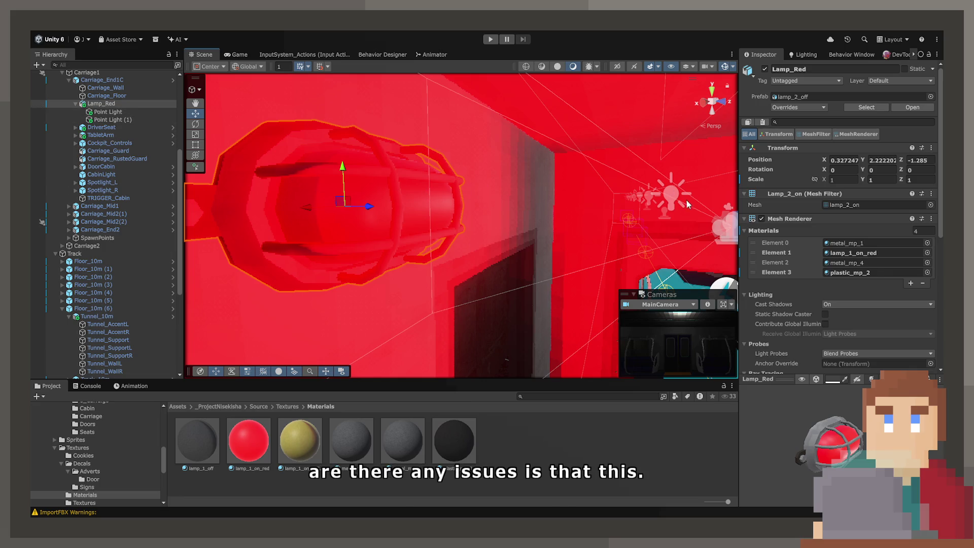
pyautogui.moveTo(517, 230)
pyautogui.mouseDown()
pyautogui.moveTo(496, 234)
pyautogui.moveTo(523, 255)
pyautogui.moveTo(151, 236)
pyautogui.moveTo(322, 248)
pyautogui.mouseUp()
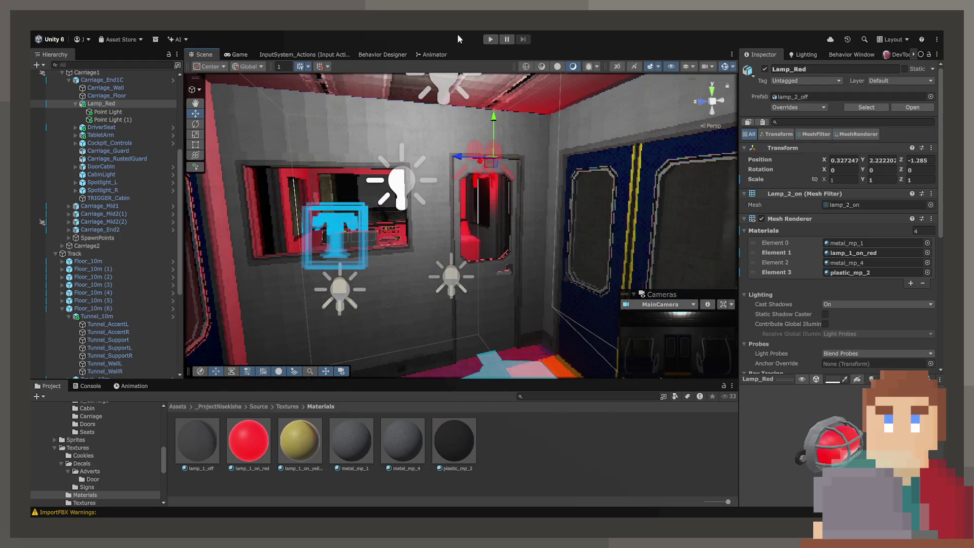
pyautogui.click(490, 40)
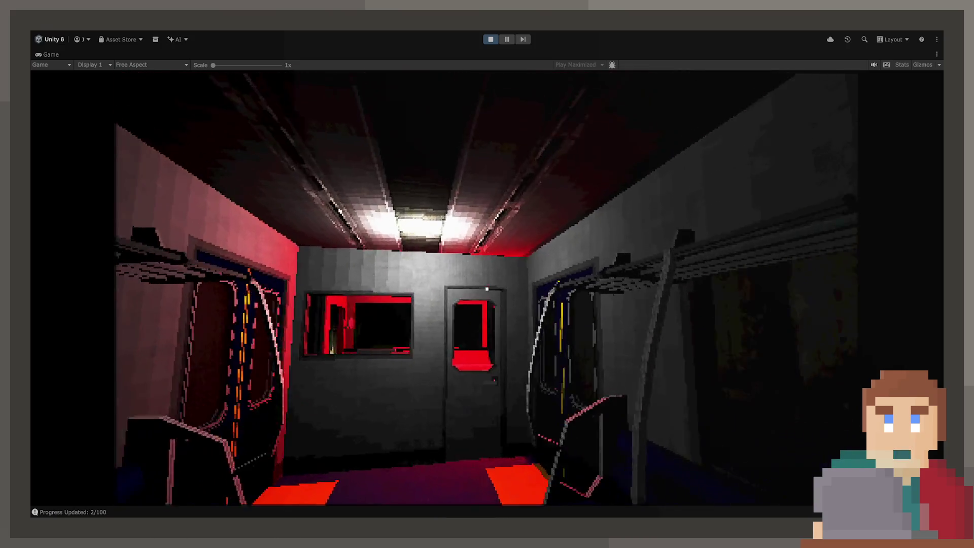
# Walk to DoorCabin, open it with E, step into the red cab, and un-maximize the Game view.
pyautogui.press('w')
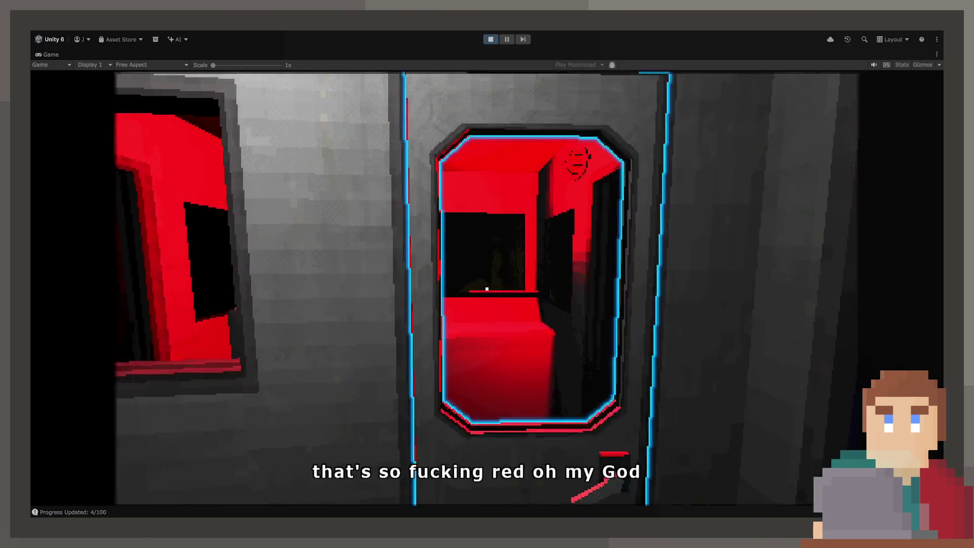
pyautogui.press('e')
pyautogui.press('w')
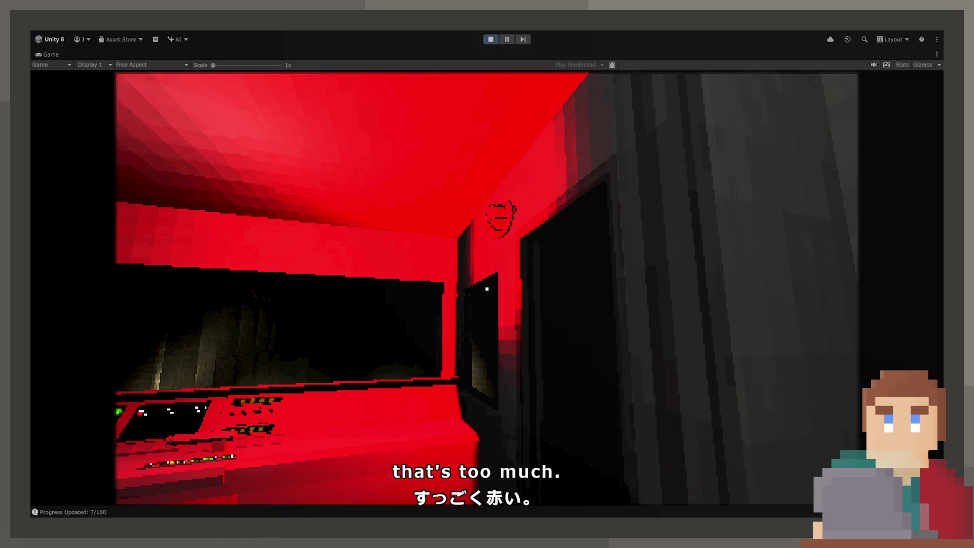
pyautogui.doubleClick(46, 53)
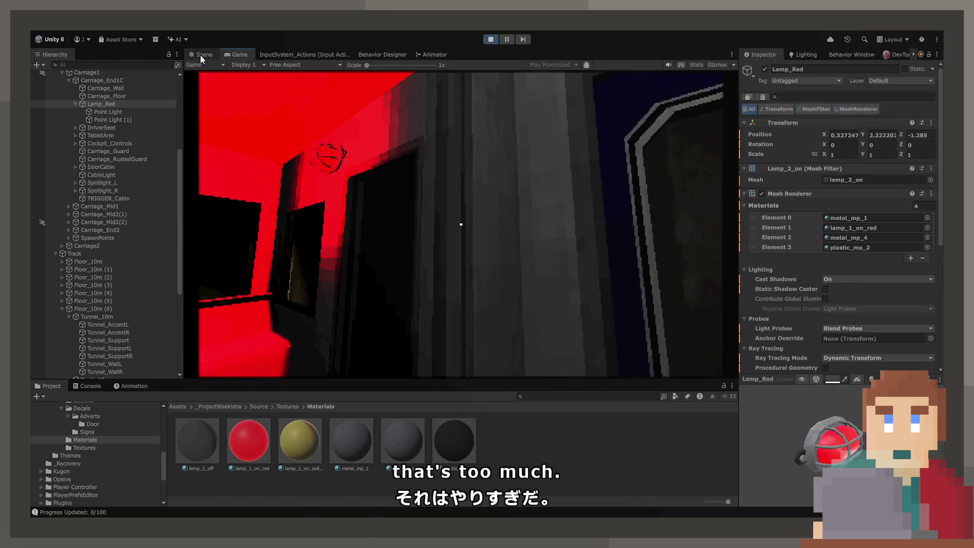
# Switch between the Scene and Game views, ending on the Scene view of the red-lit lamp.
pyautogui.click(200, 54)
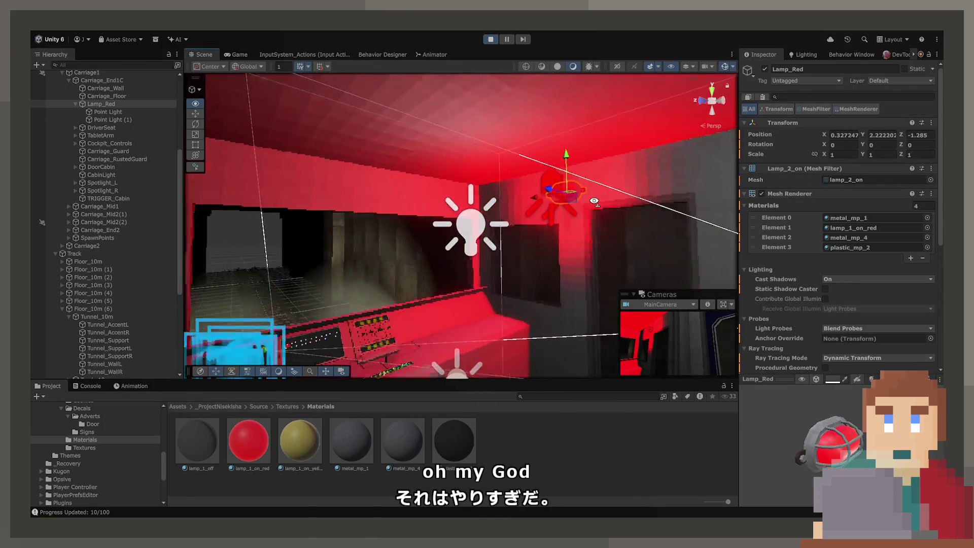
pyautogui.click(245, 53)
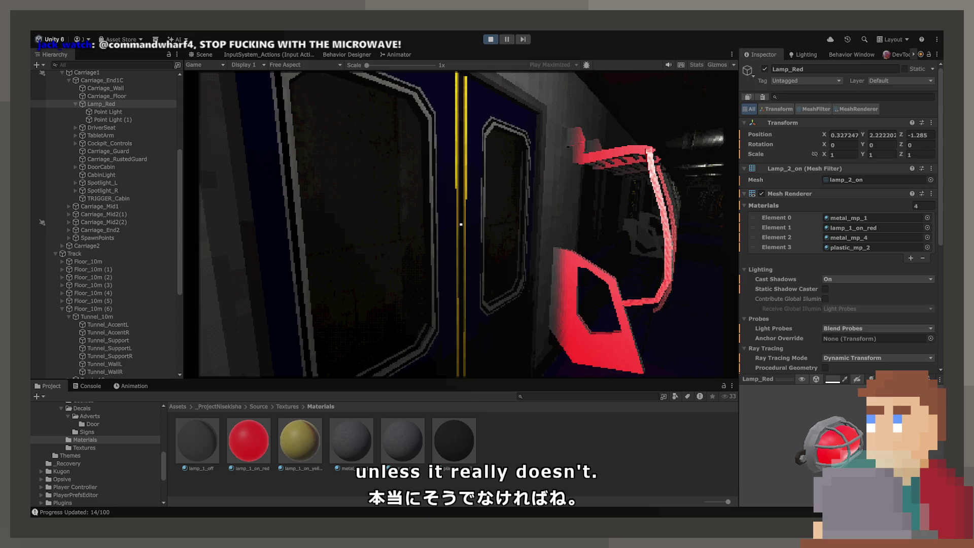
pyautogui.hotkey('ctrl', '1')
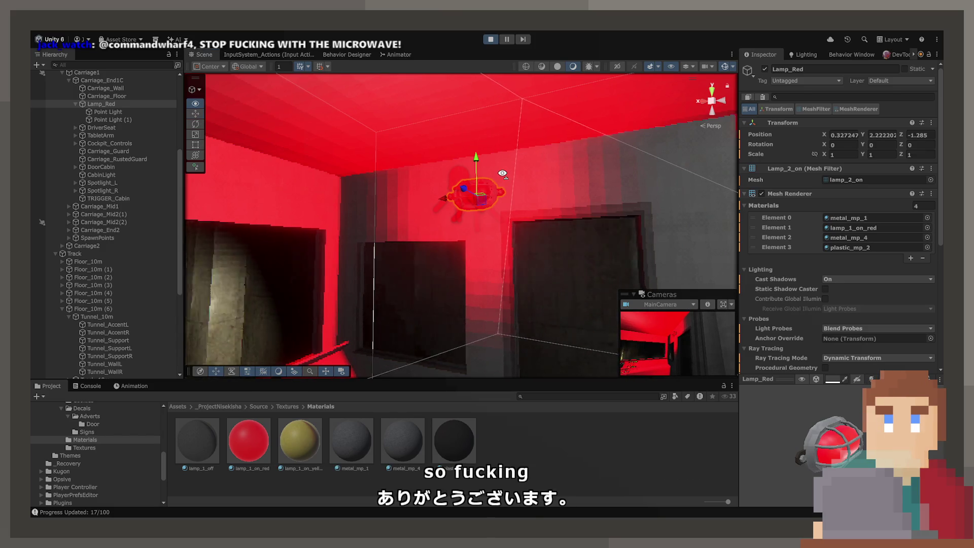
# Delete the duplicate Point Light (1) and set the remaining light's intensity to 5.37.
pyautogui.click(117, 117)
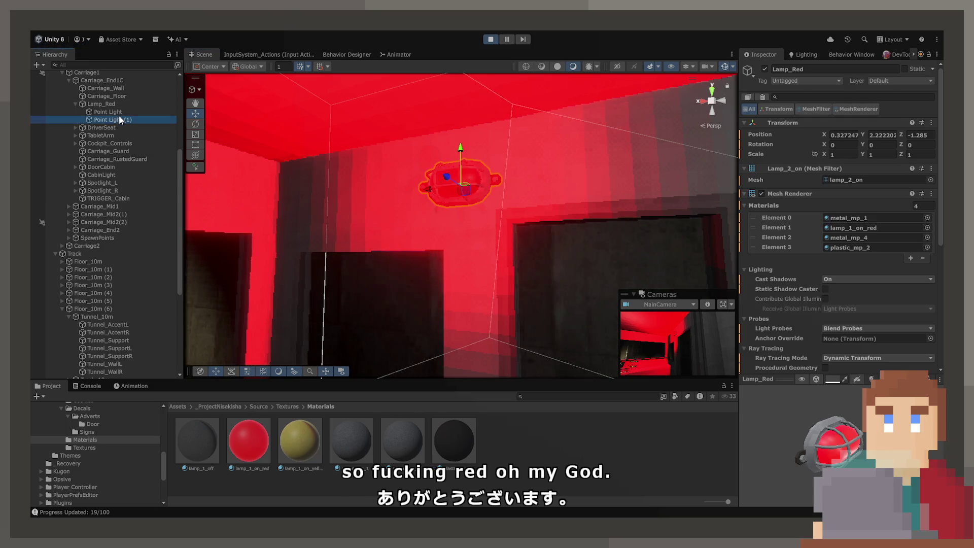
pyautogui.press('Delete')
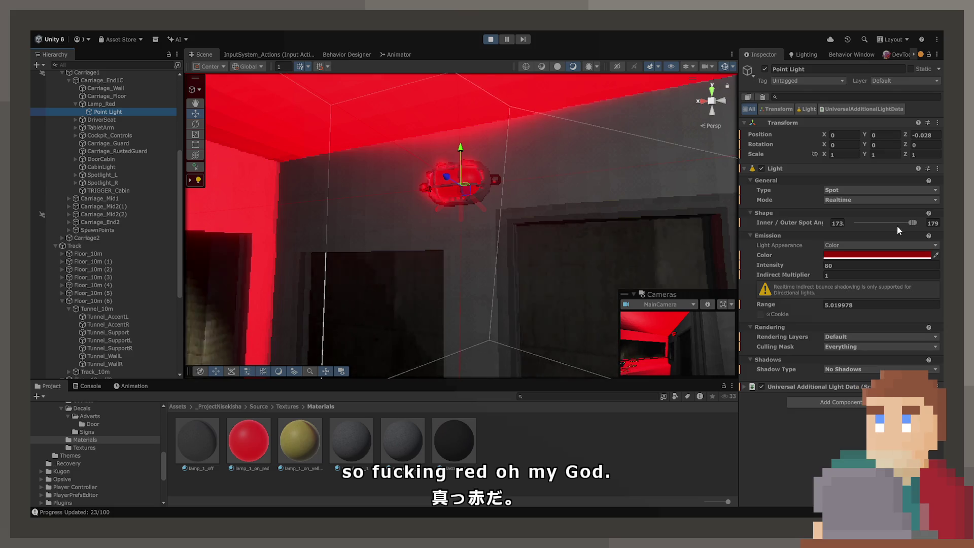
pyautogui.moveTo(812, 266); pyautogui.dragTo(736, 266)
pyautogui.write('5.37')
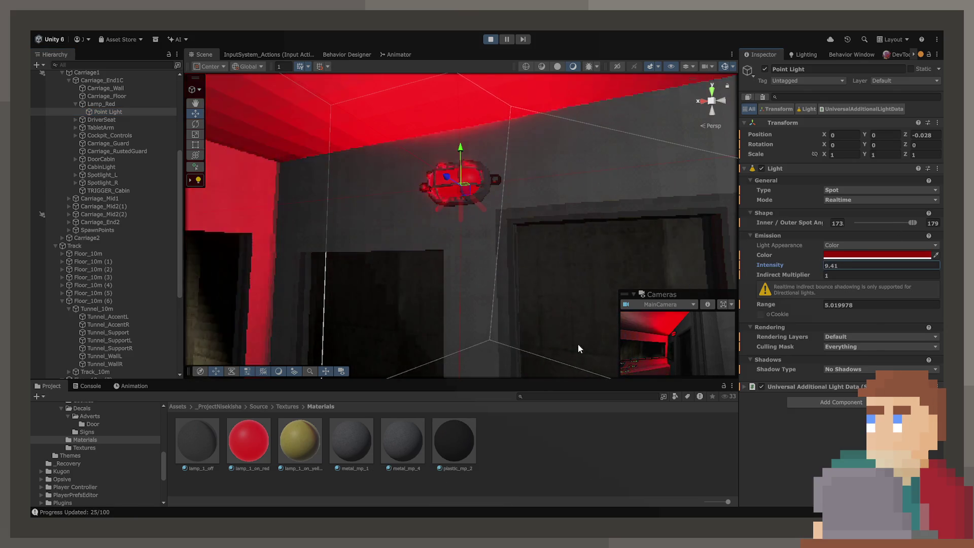
# Dock the Game view beside the Scene view and take control of the game camera.
pyautogui.moveTo(690, 304)
pyautogui.mouseDown()
pyautogui.moveTo(368, 238)
pyautogui.moveTo(306, 239)
pyautogui.moveTo(479, 231)
pyautogui.mouseUp()
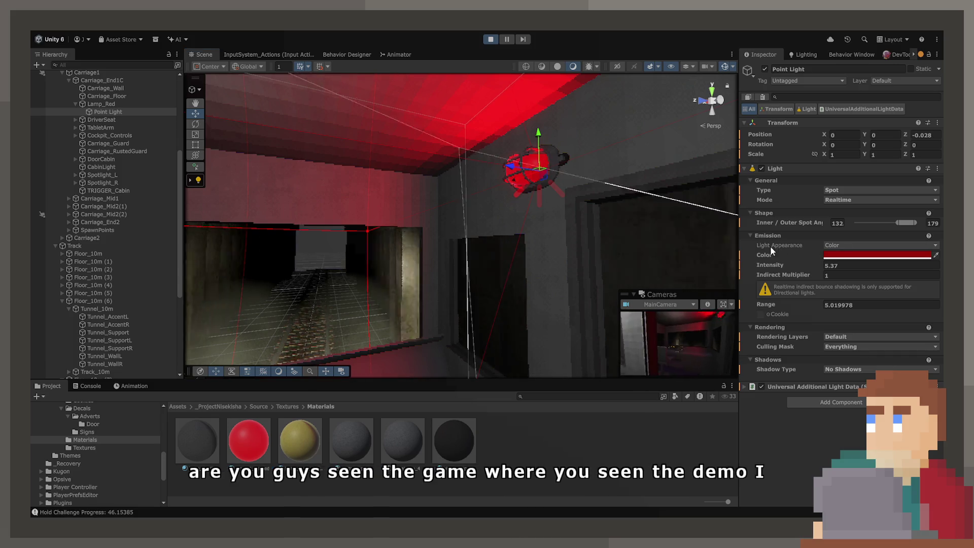
pyautogui.moveTo(737, 213)
pyautogui.mouseDown()
pyautogui.moveTo(543, 211)
pyautogui.moveTo(382, 226)
pyautogui.mouseUp()
pyautogui.click(550, 215)
pyautogui.click(543, 236)
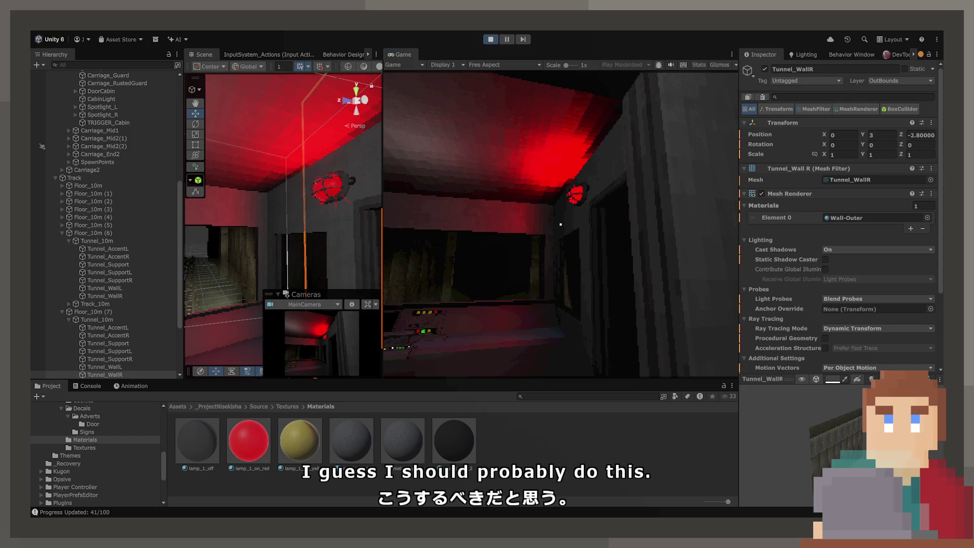
# Tilt the lamp's Point Light to aim downward and narrow its inner spot angle.
pyautogui.click(322, 188)
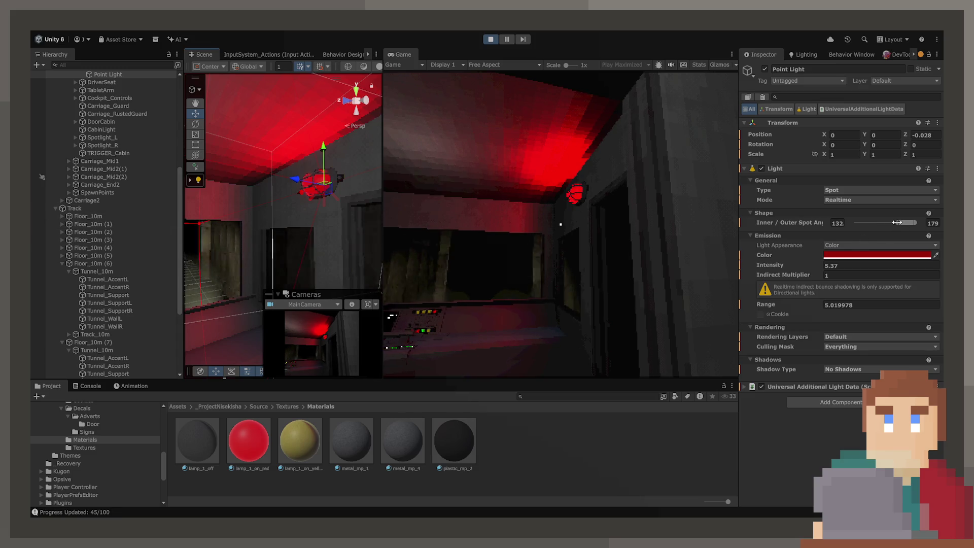
pyautogui.moveTo(898, 223); pyautogui.dragTo(911, 225)
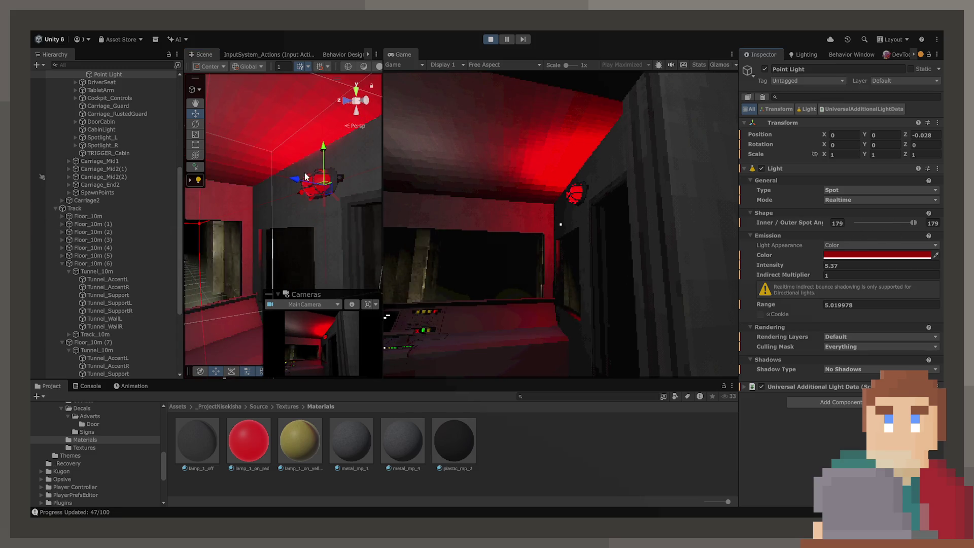
pyautogui.moveTo(295, 176)
pyautogui.mouseDown()
pyautogui.moveTo(294, 231)
pyautogui.moveTo(269, 173)
pyautogui.mouseUp()
pyautogui.moveTo(334, 206); pyautogui.dragTo(192, 152)
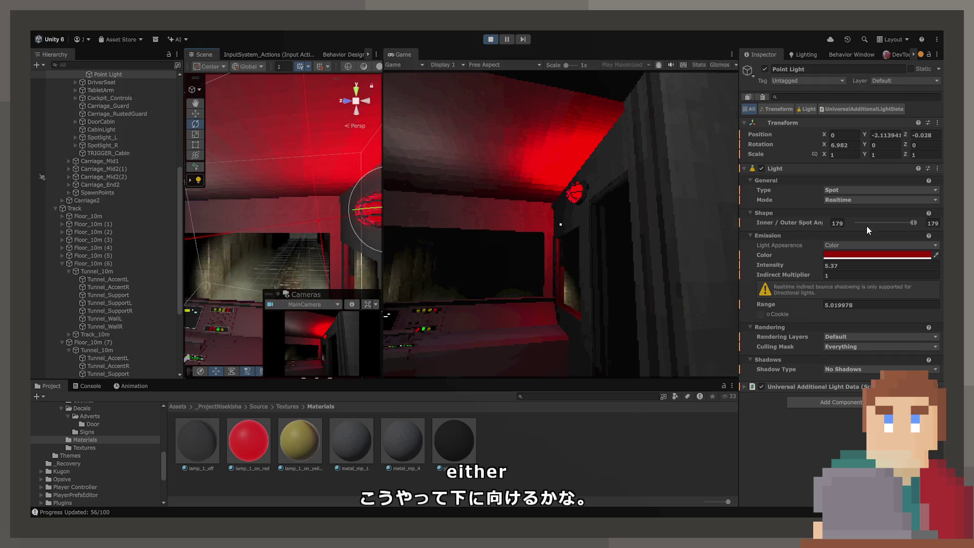
pyautogui.moveTo(911, 223); pyautogui.dragTo(861, 223)
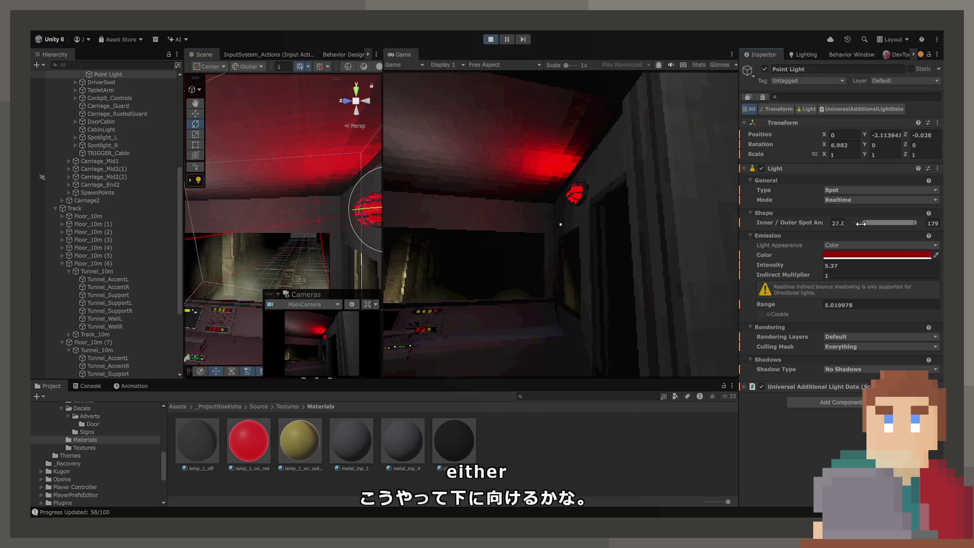
# Frame the spotlight in the Scene view and raise its intensity to 34.
pyautogui.click(453, 248)
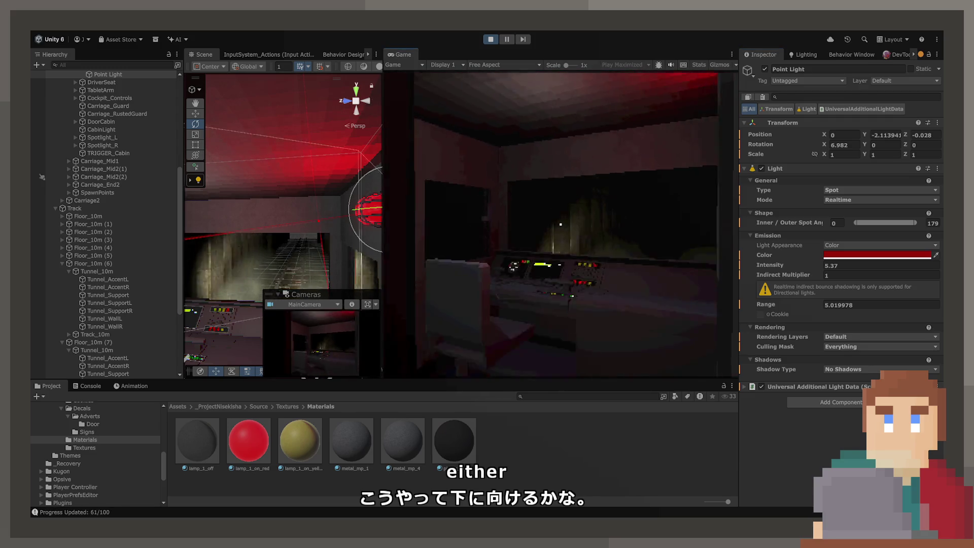
pyautogui.press('Escape')
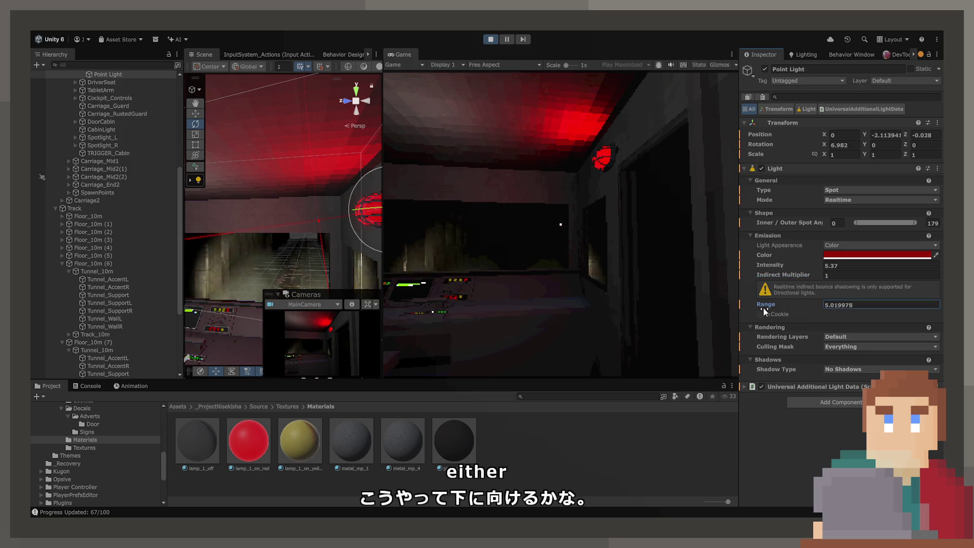
pyautogui.moveTo(291, 218)
pyautogui.mouseDown()
pyautogui.moveTo(90, 286)
pyautogui.moveTo(143, 264)
pyautogui.mouseUp()
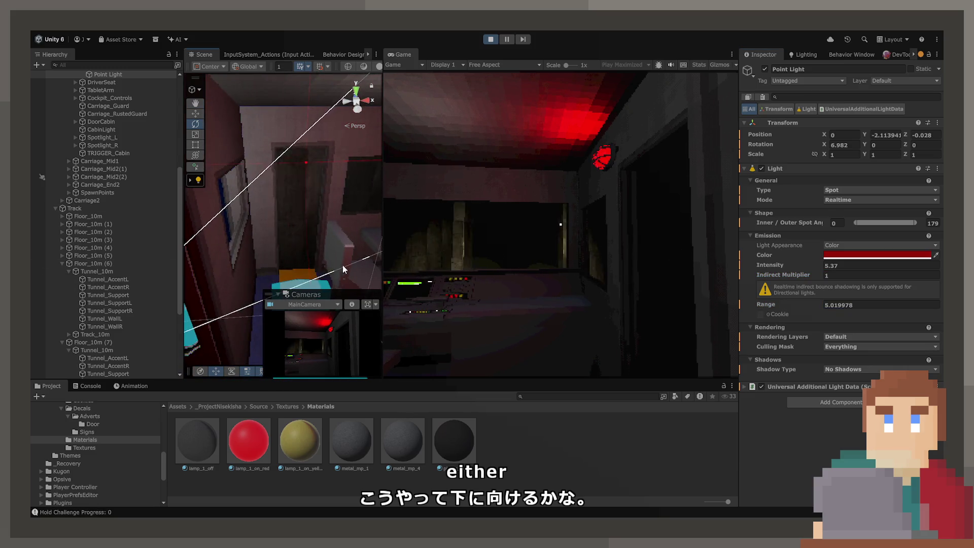
pyautogui.press('f')
pyautogui.moveTo(770, 265); pyautogui.dragTo(837, 265)
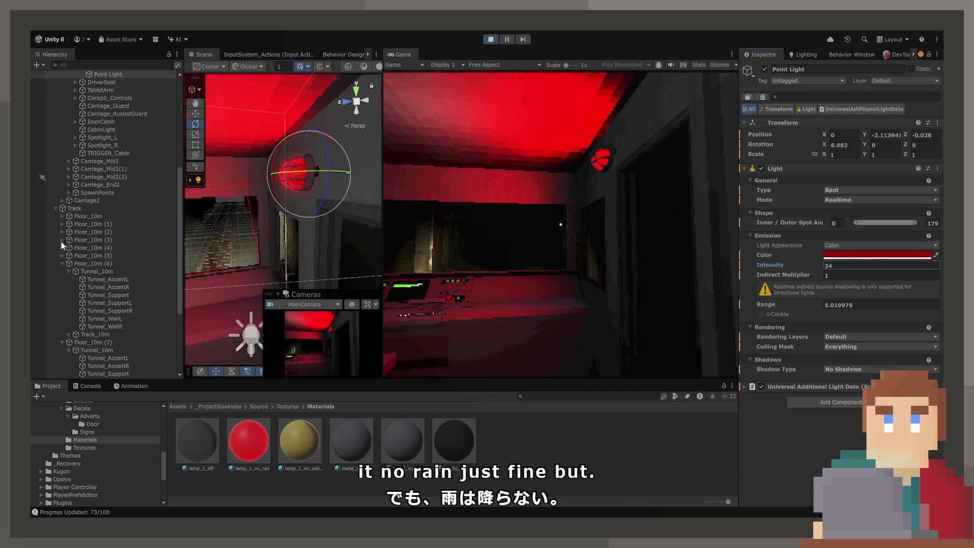
pyautogui.click(249, 441)
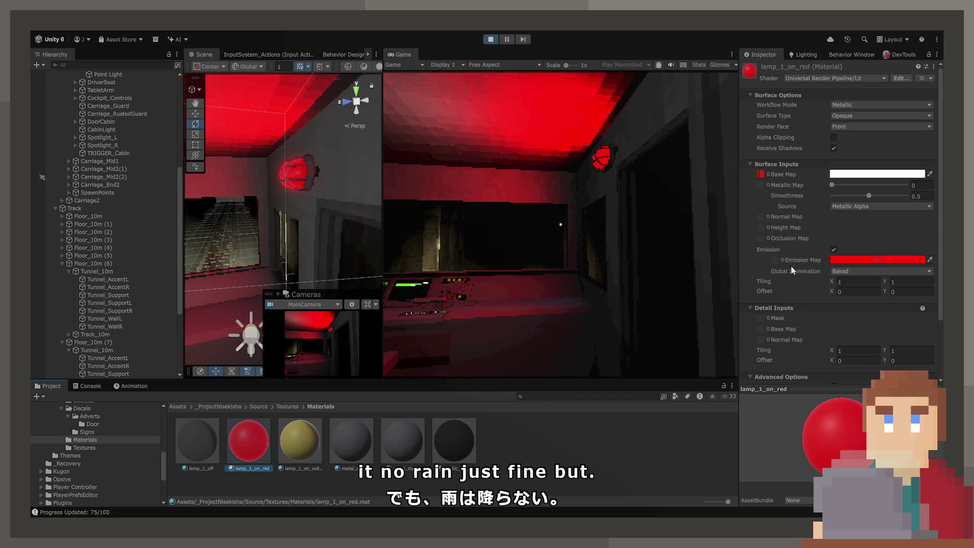
# Set lamp_1_on_red's Emission Global Illumination to Realtime, then exit Play mode.
pyautogui.click(839, 273)
pyautogui.click(841, 269)
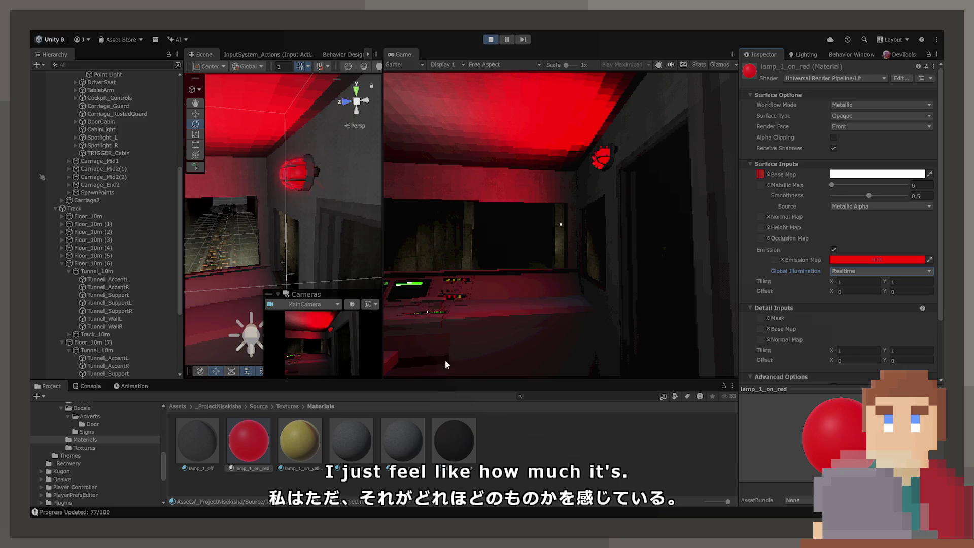
pyautogui.click(120, 335)
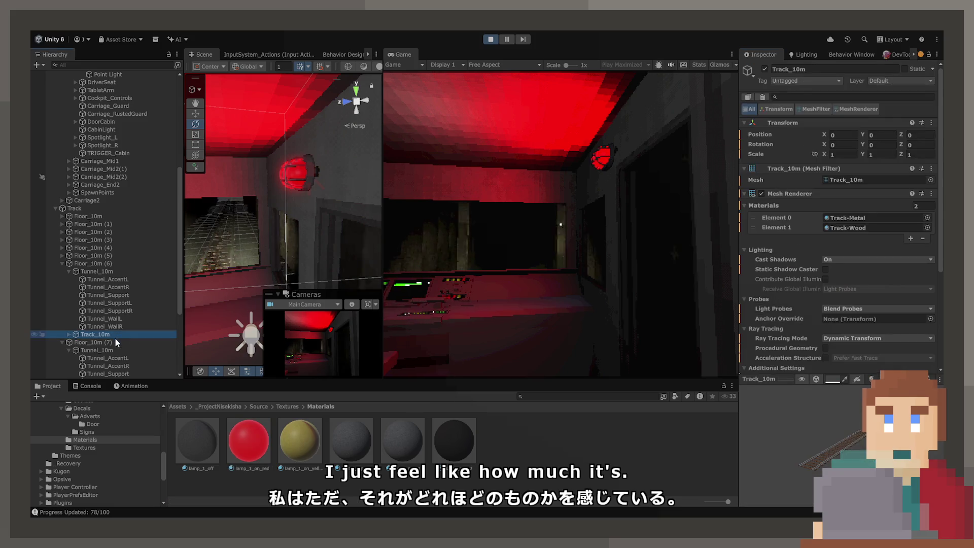
pyautogui.click(127, 162)
pyautogui.scroll(5, 122, 157)
pyautogui.scroll(3, 122, 157)
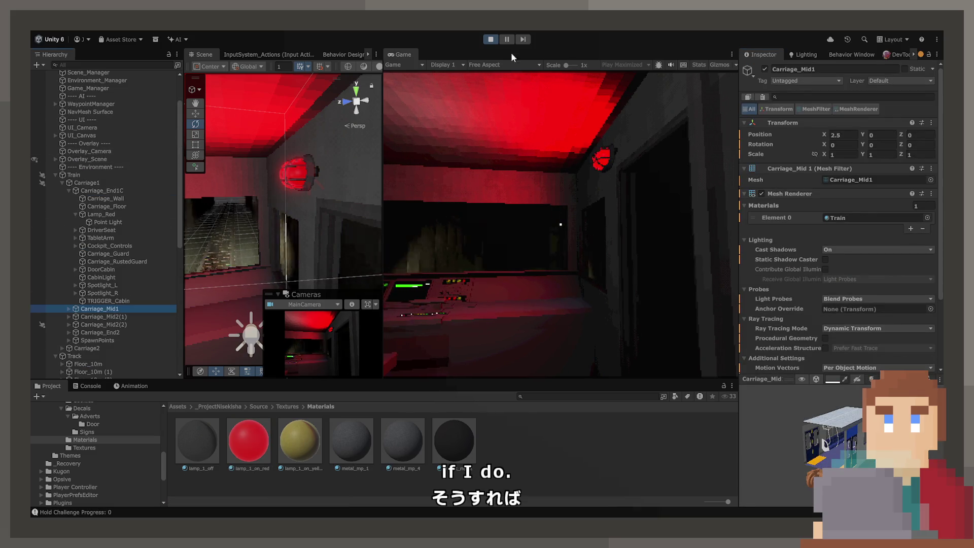
pyautogui.click(491, 40)
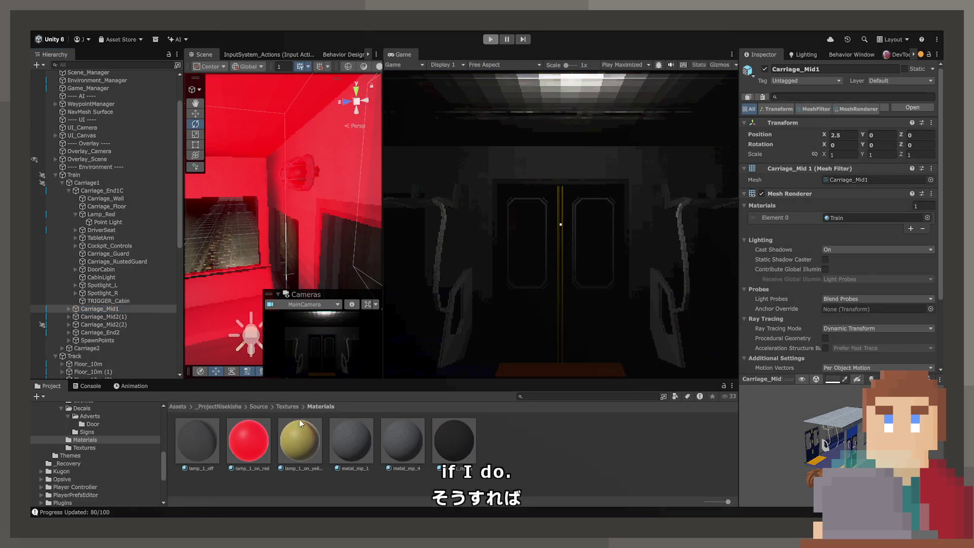
# Replay in a maximized Game view, walk through the opened cabin door, then restore the layout.
pyautogui.hotkey('ctrl', 'z')
pyautogui.hotkey('ctrl', 'z')
pyautogui.hotkey('ctrl', 'z')
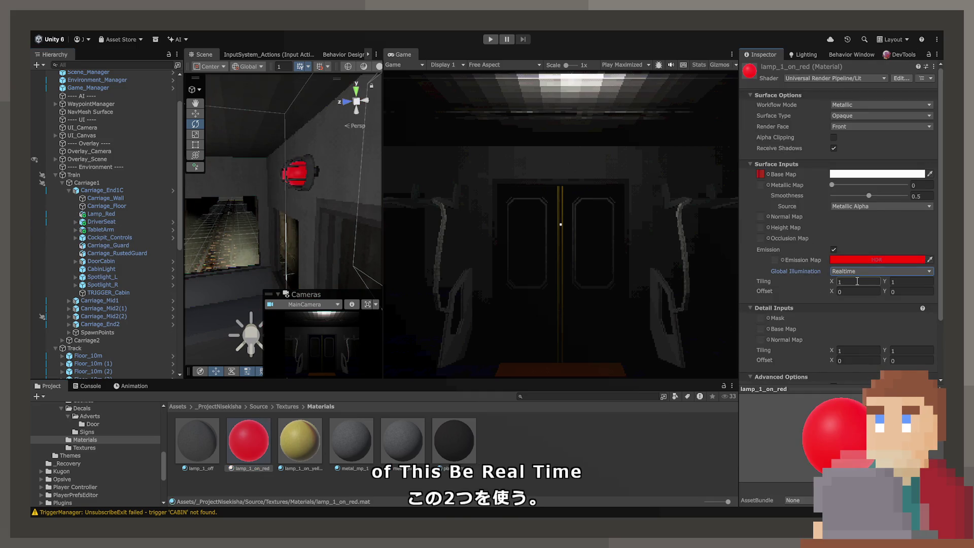
pyautogui.click(491, 38)
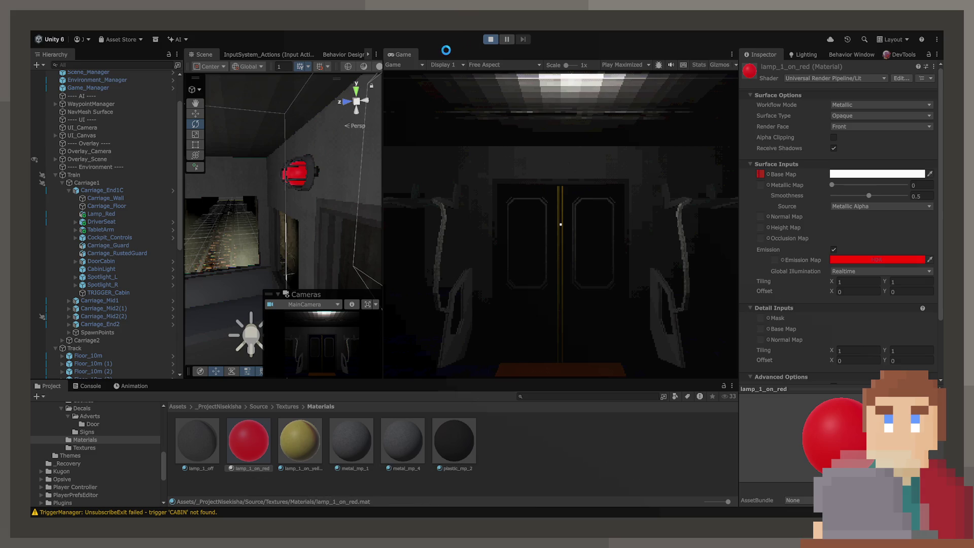
pyautogui.click(609, 211)
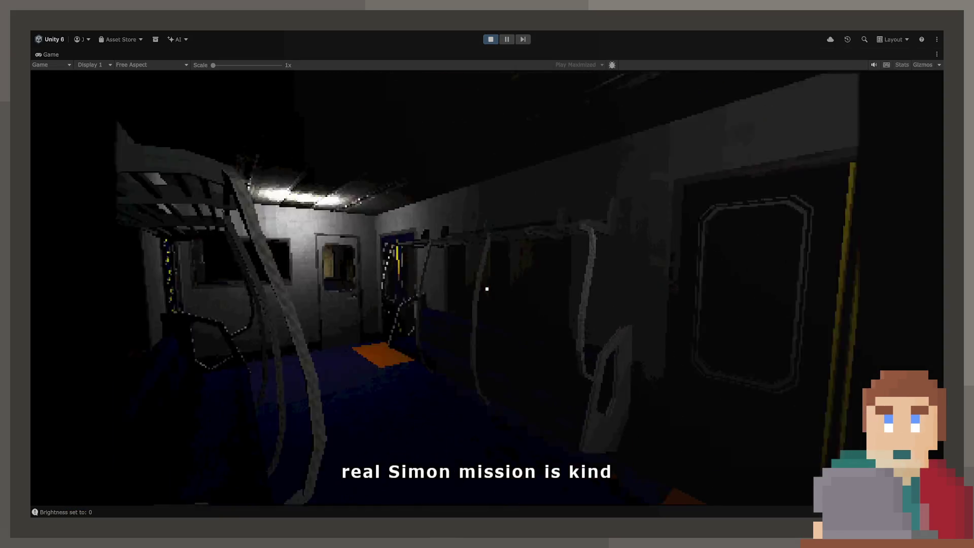
pyautogui.press('w')
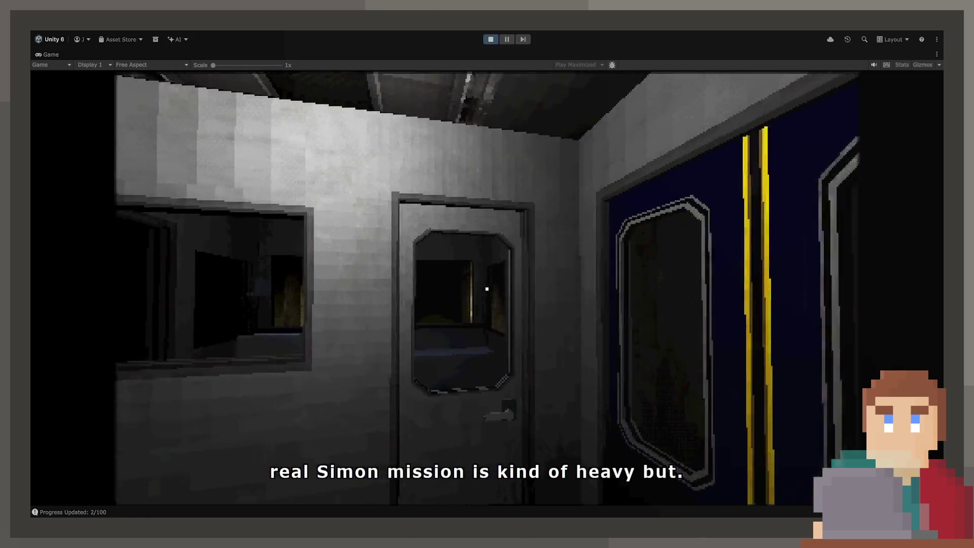
pyautogui.press('e')
pyautogui.press('w')
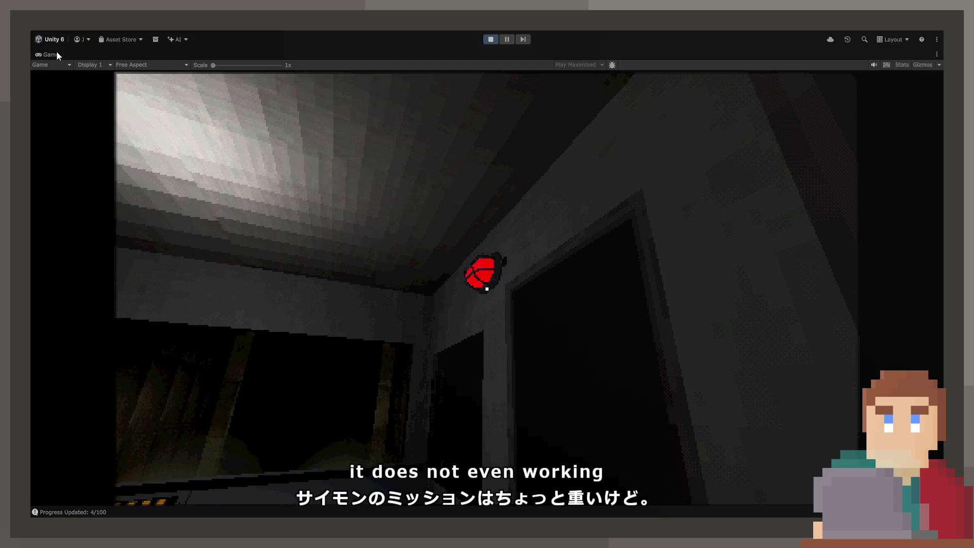
pyautogui.doubleClick(53, 53)
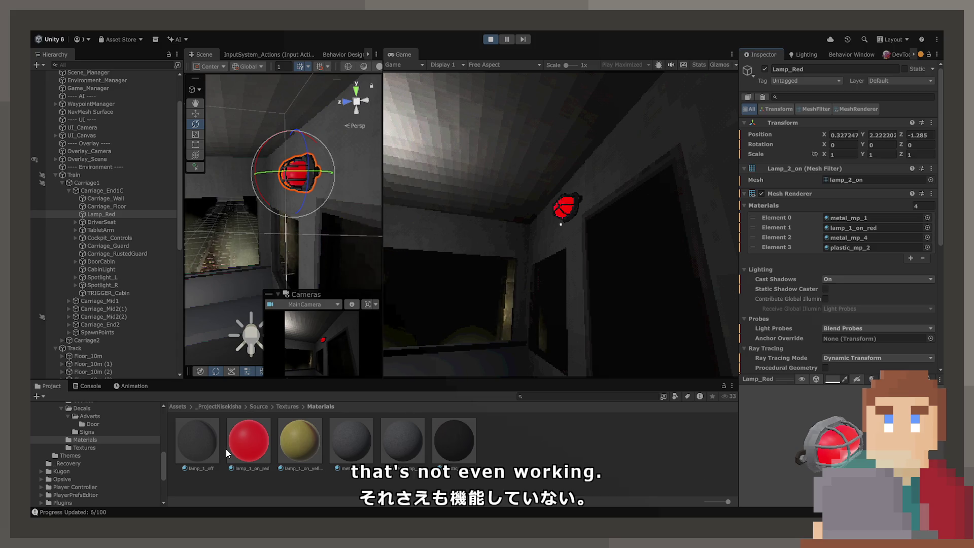
# Open lamp_1_on_red's settings, try Baked emission GI, then undo back to Realtime.
pyautogui.doubleClick(858, 228)
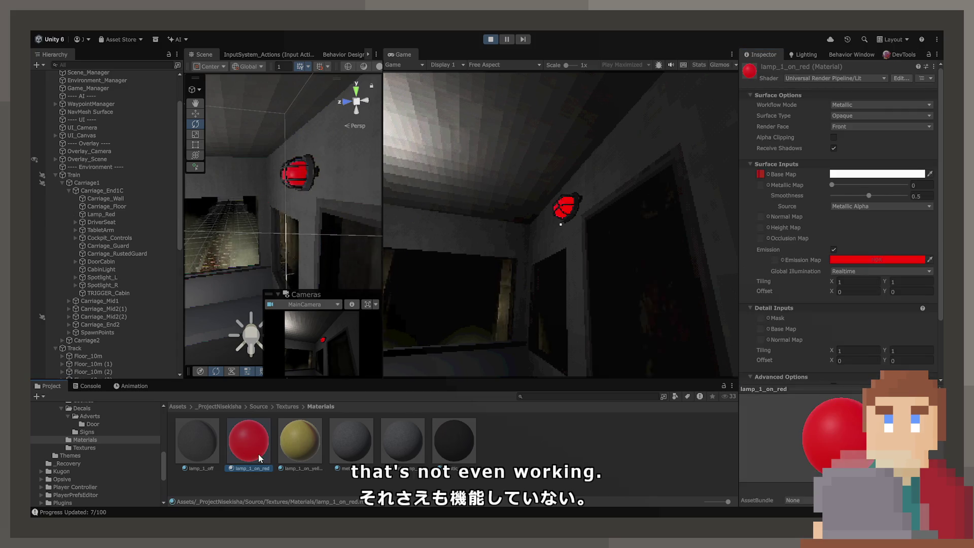
pyautogui.click(846, 271)
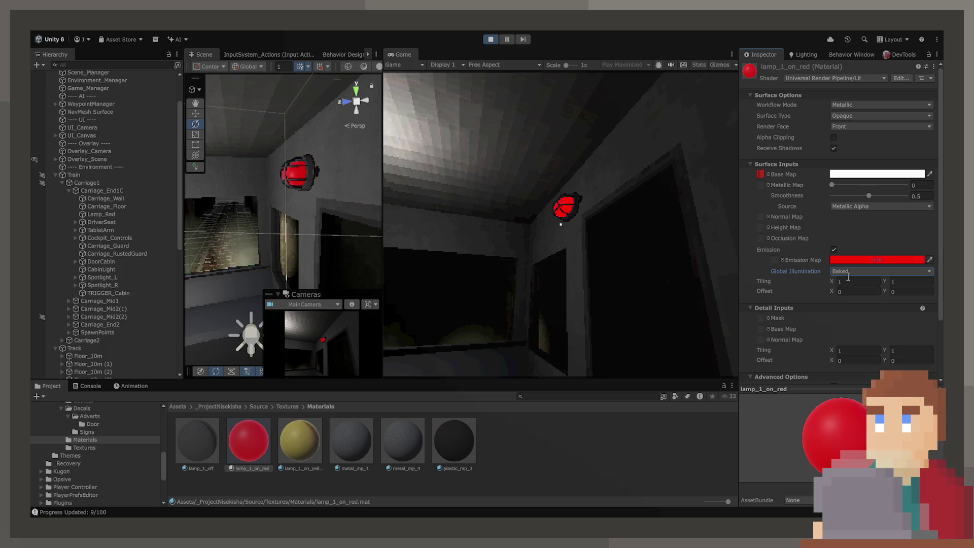
pyautogui.click(849, 274)
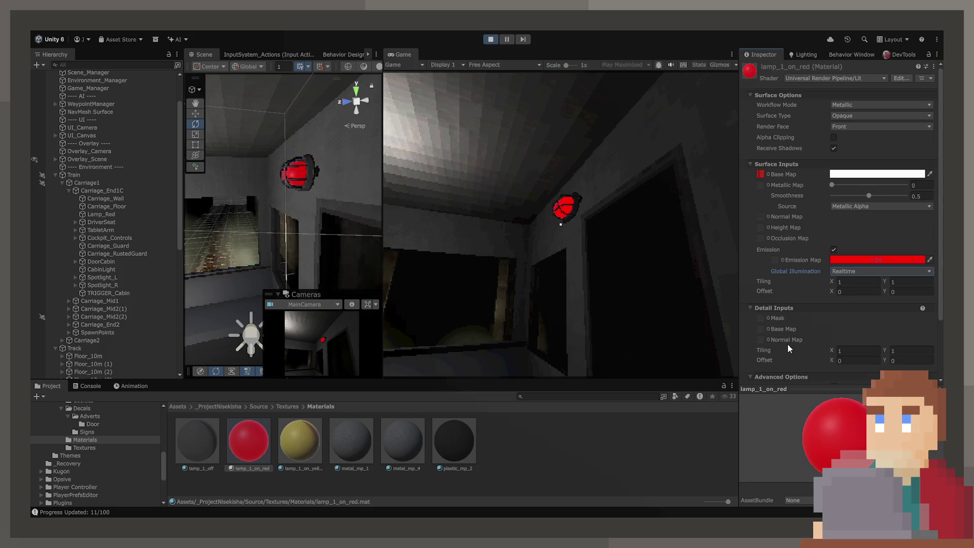
pyautogui.scroll(-3, 788, 343)
pyautogui.hotkey('ctrl', 'z')
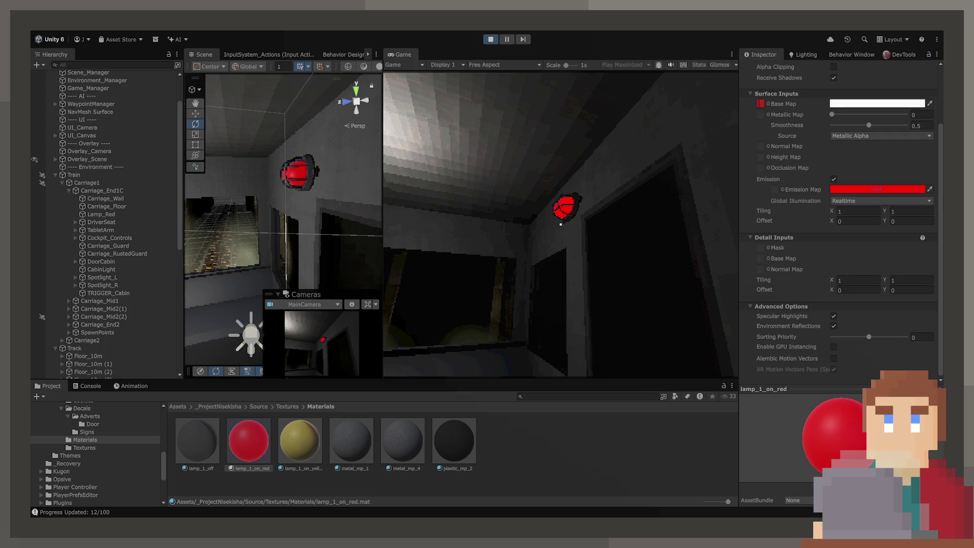
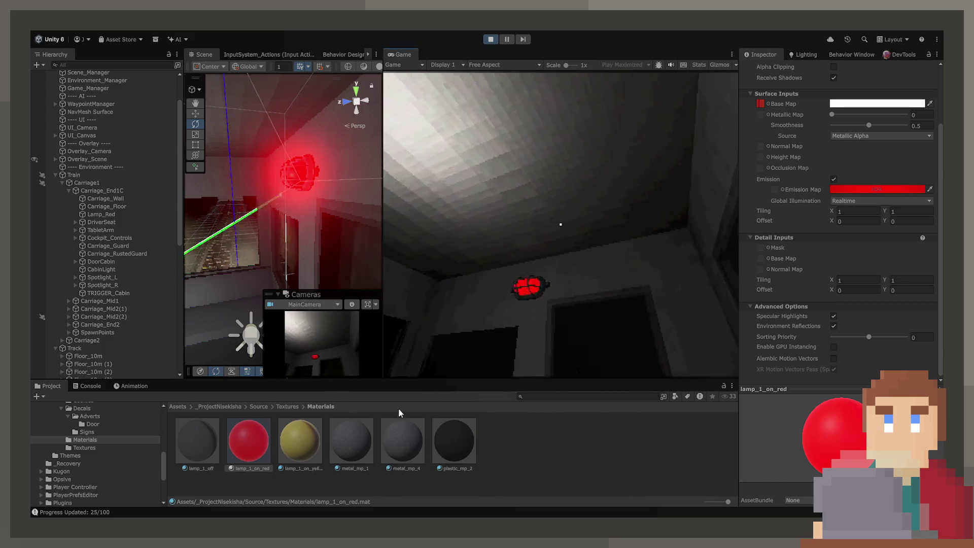
# Open Assets/Settings and view Mobile_RPAsset and PC_Renderer, including its Soft Outline feature.
pyautogui.scroll(-5, 96, 458)
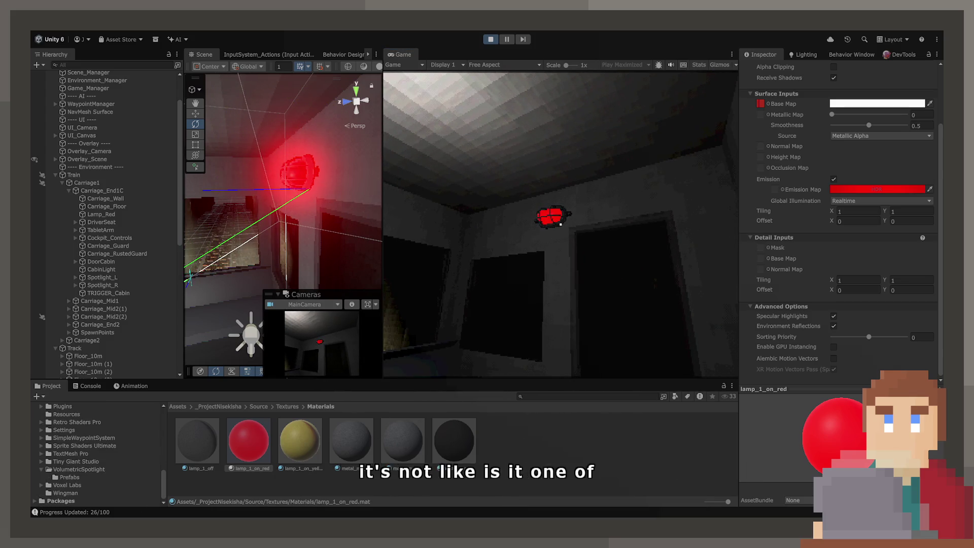
pyautogui.scroll(3, 97, 455)
pyautogui.click(63, 488)
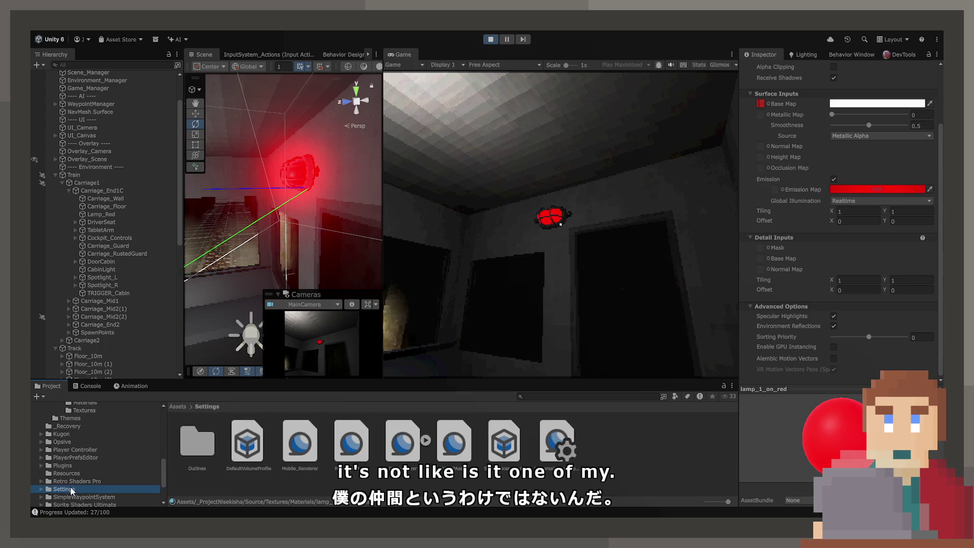
pyautogui.click(362, 448)
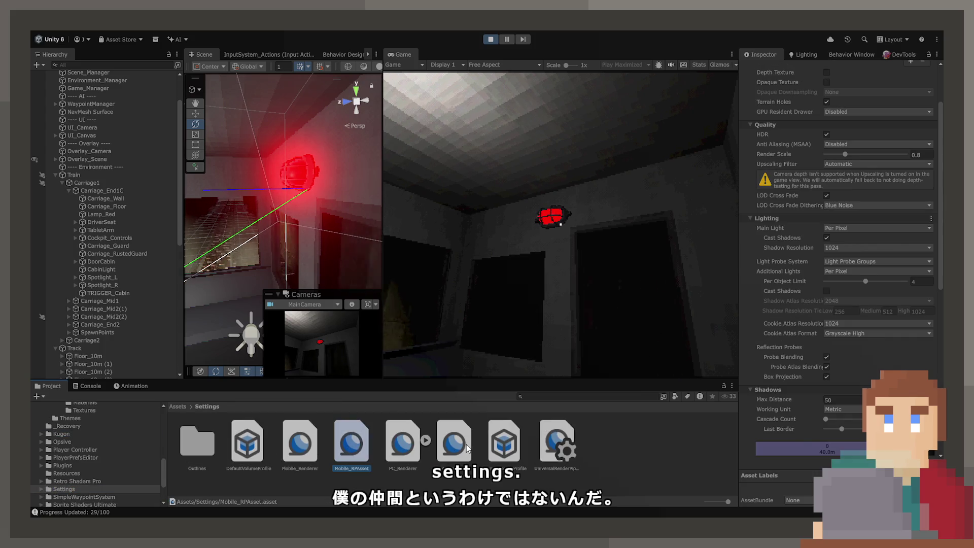
pyautogui.click(403, 443)
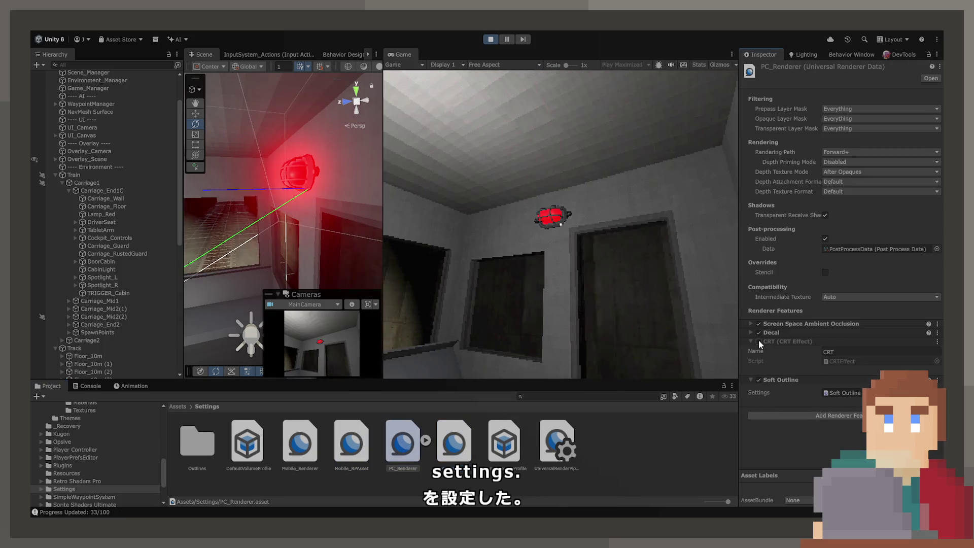
pyautogui.click(763, 378)
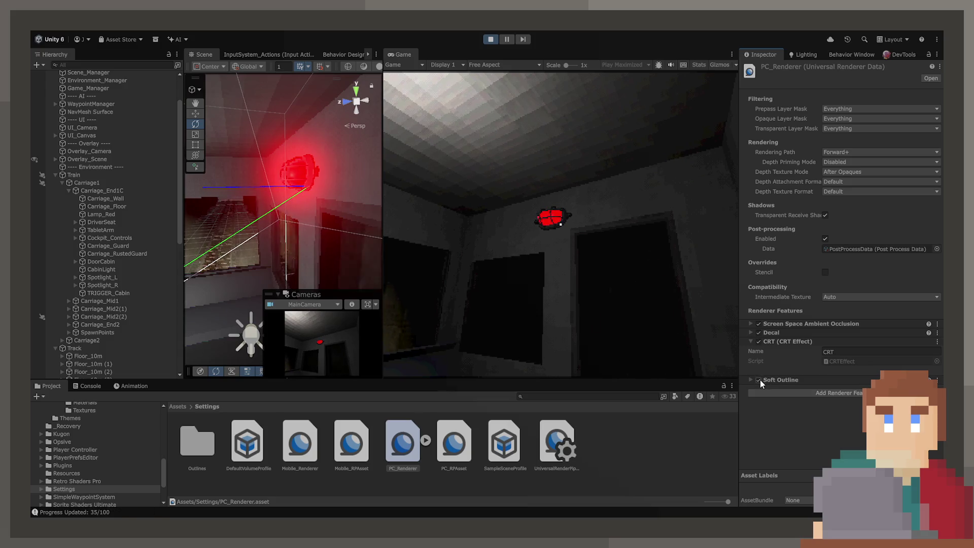
pyautogui.click(753, 379)
# Review PC_RPAsset, the pipeline global settings asset and the SampleSceneProfile volume profile.
pyautogui.click(447, 442)
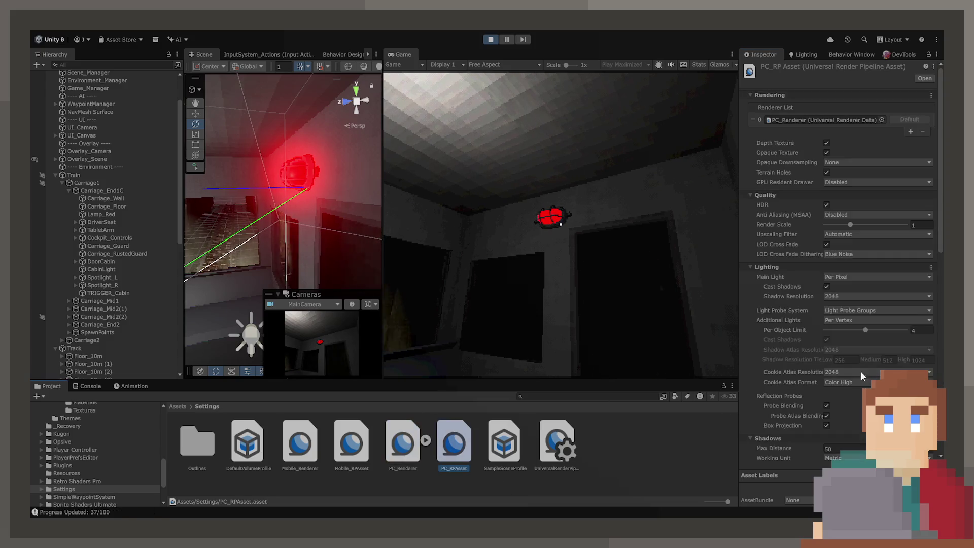
pyautogui.scroll(-10, 800, 334)
pyautogui.scroll(-10, 795, 335)
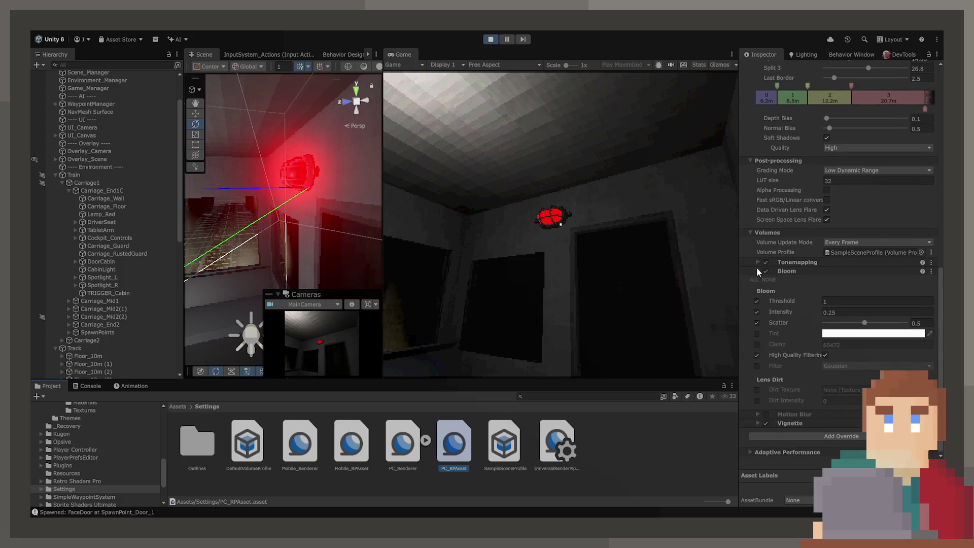
pyautogui.scroll(5, 757, 267)
pyautogui.click(542, 442)
pyautogui.click(515, 450)
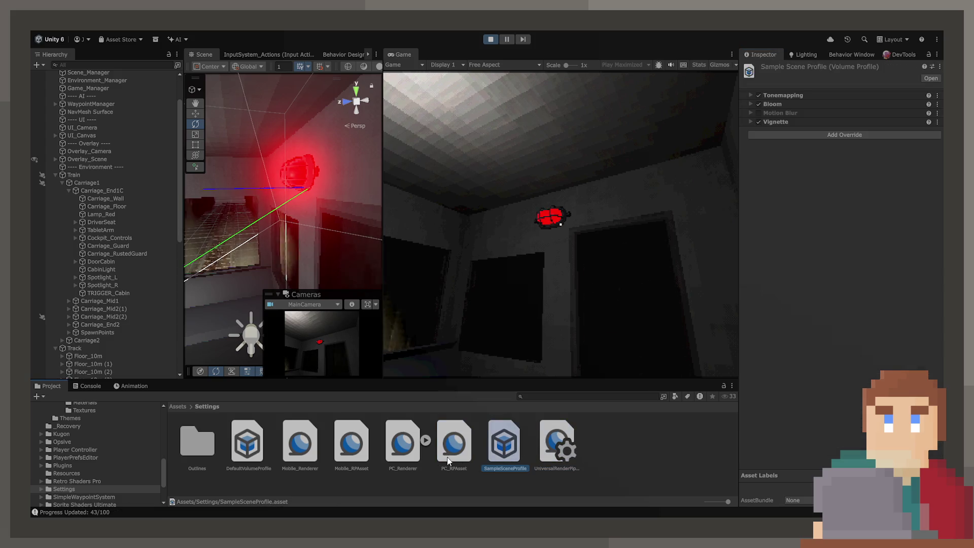
# Revisit the Mobile_RPAsset settings, then reopen and scroll through PC_RPAsset.
pyautogui.click(366, 462)
pyautogui.scroll(-15, 798, 363)
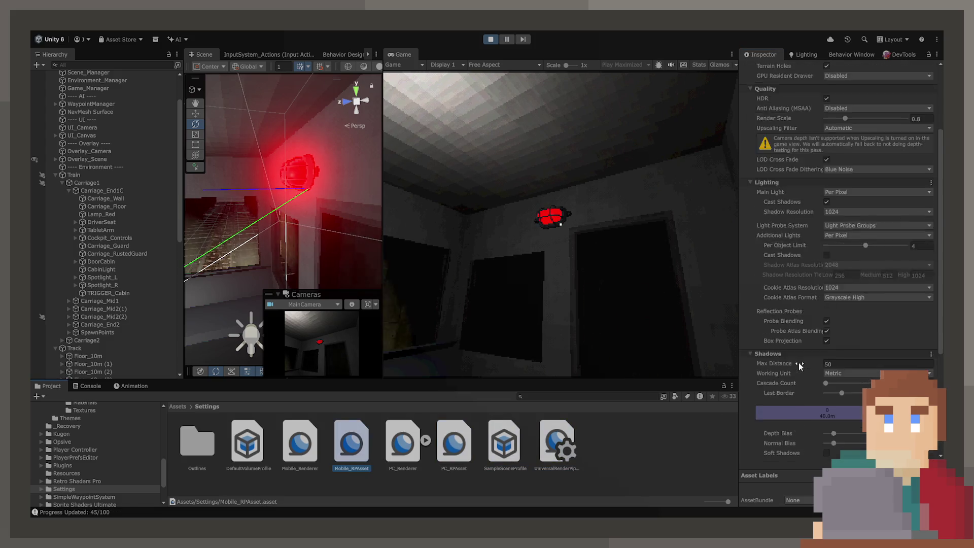
pyautogui.click(465, 438)
pyautogui.scroll(-1, 804, 433)
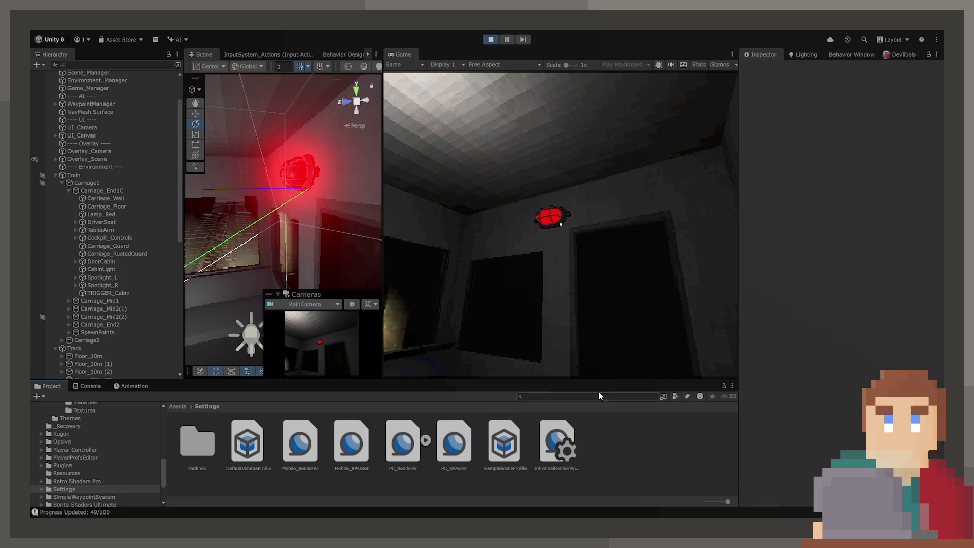
pyautogui.click(462, 451)
pyautogui.scroll(-5, 838, 413)
pyautogui.scroll(-8, 836, 409)
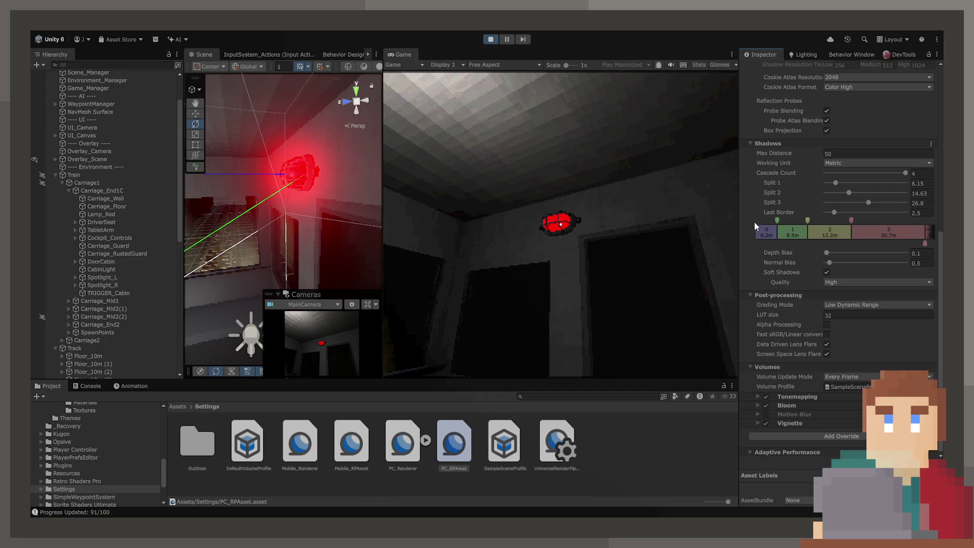
# Select Lamp_Red in the Hierarchy and browse the Project window to Source/Models/Train.
pyautogui.scroll(10, 755, 222)
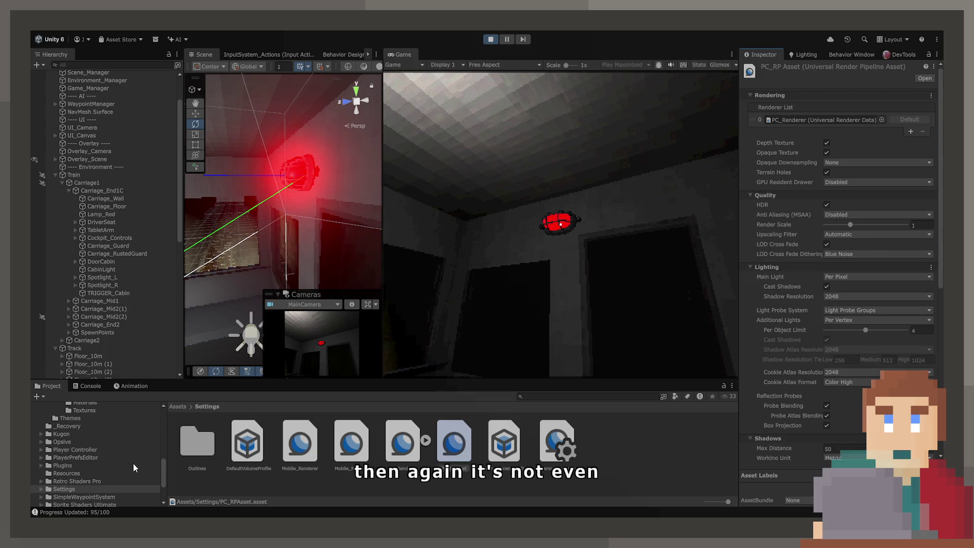
pyautogui.click(302, 173)
pyautogui.scroll(5, 99, 479)
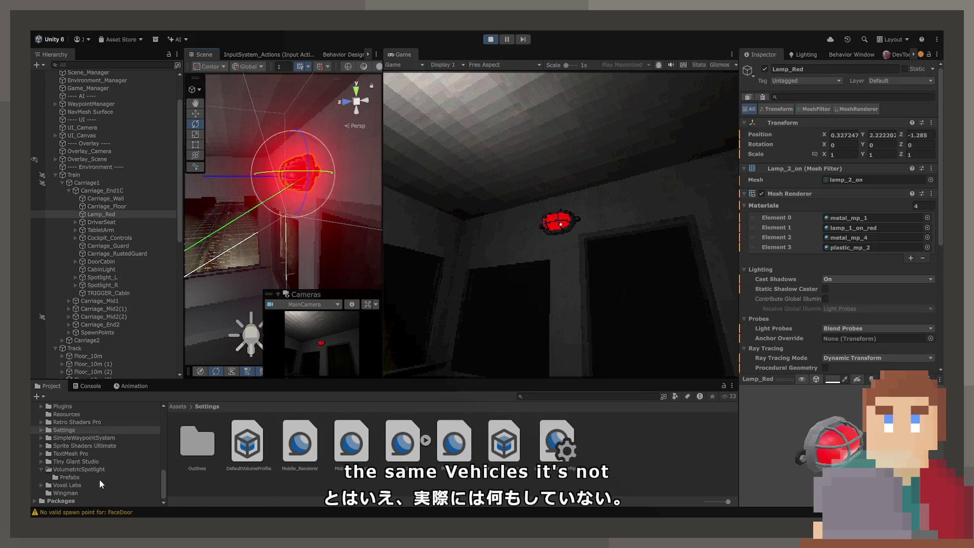
pyautogui.scroll(4, 74, 477)
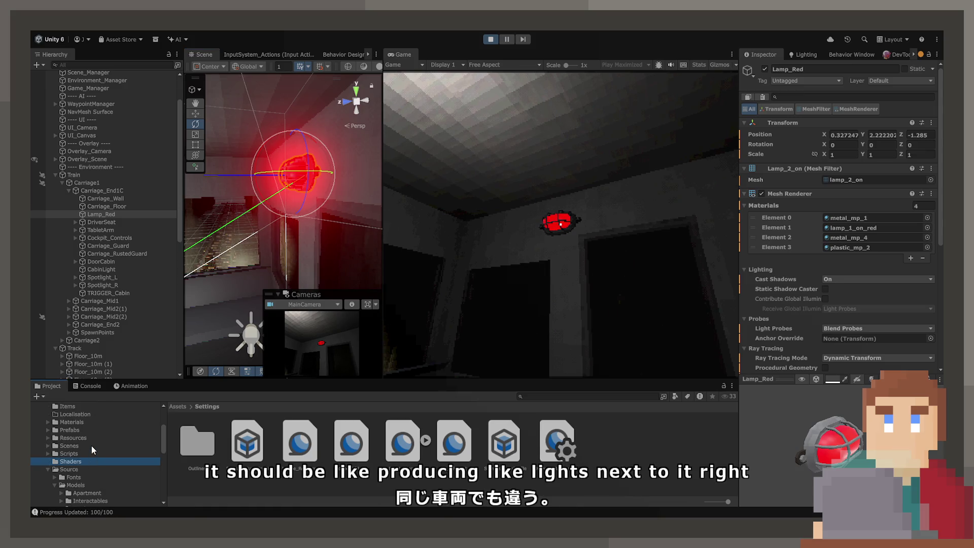
pyautogui.click(91, 445)
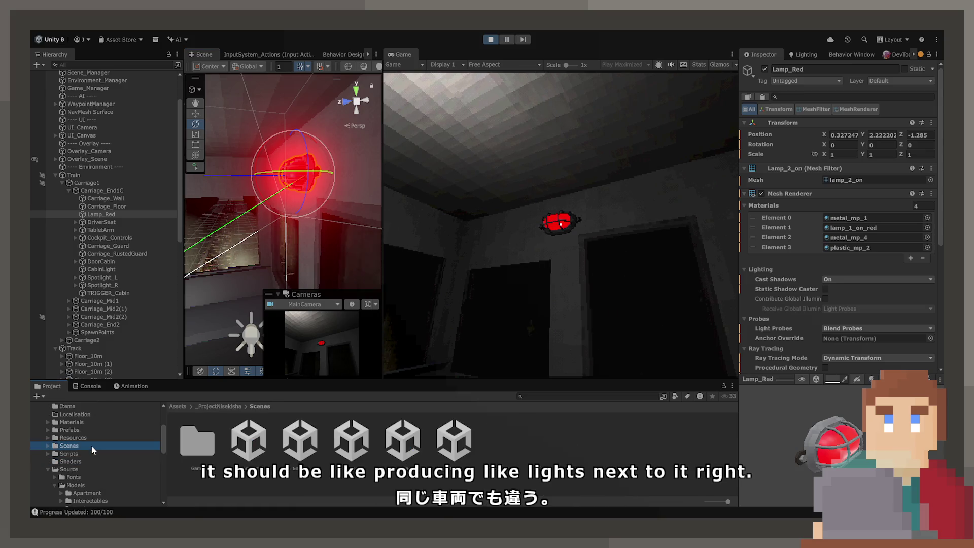
pyautogui.click(71, 486)
pyautogui.scroll(-2, 68, 496)
pyautogui.doubleClick(344, 456)
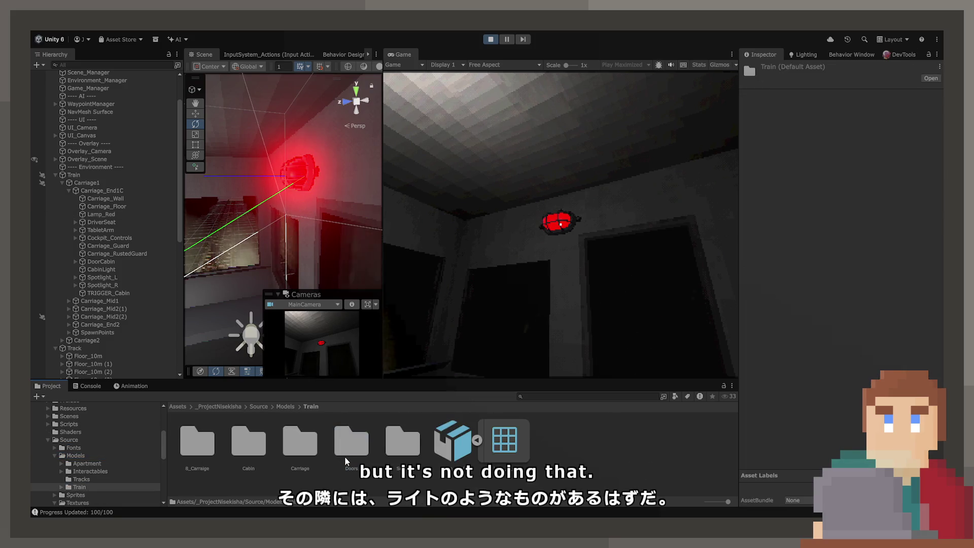
# Remap lamp_2_off.fbx's missing material to lamp_1_on_yellow, apply it, and reselect Lamp_Red.
pyautogui.click(447, 451)
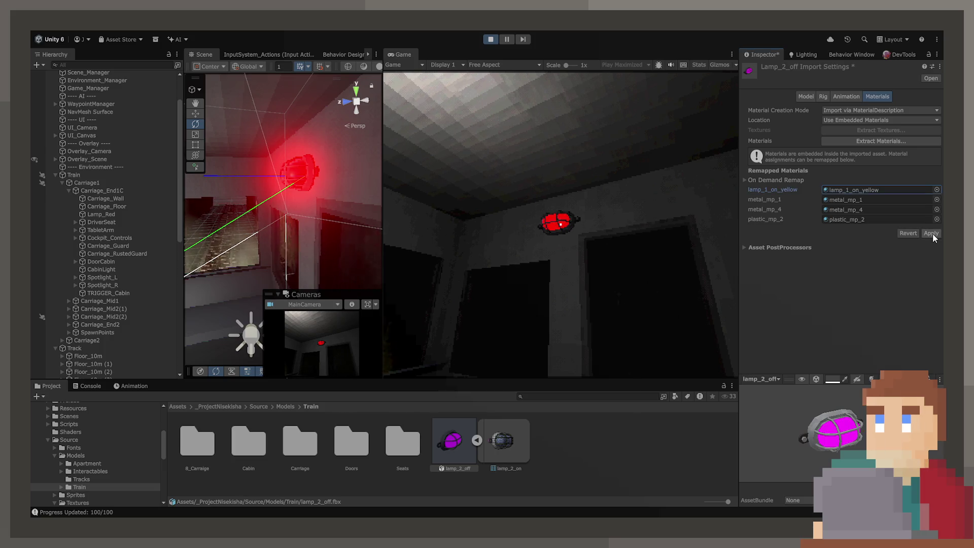
pyautogui.click(931, 234)
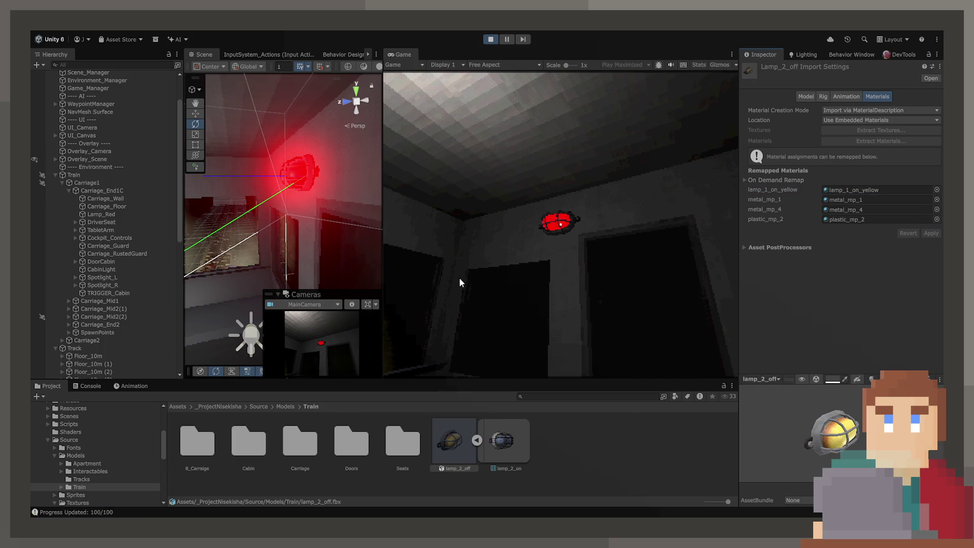
pyautogui.click(292, 166)
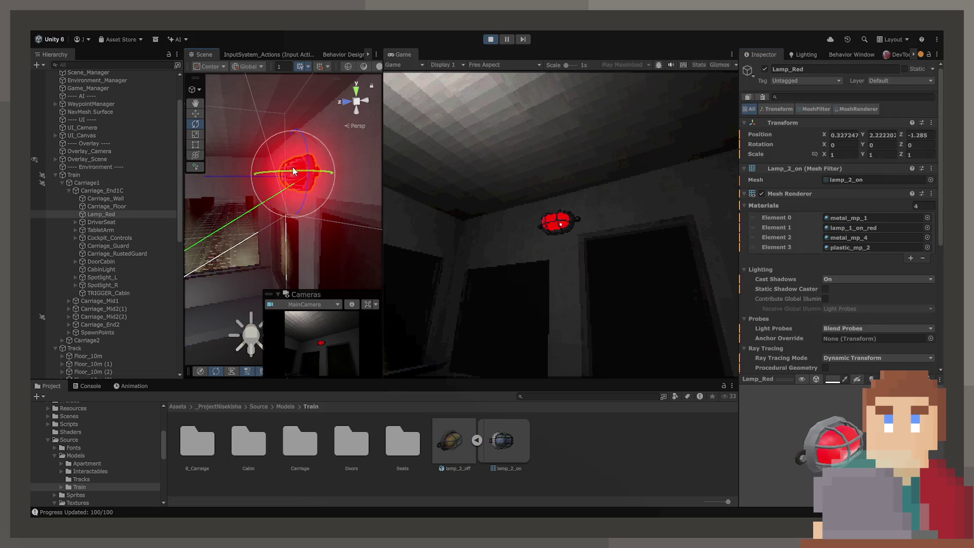
# Open the lamp_1_on_red material from Lamp_Red's renderer, then sit in and leave the cab seat.
pyautogui.click(856, 229)
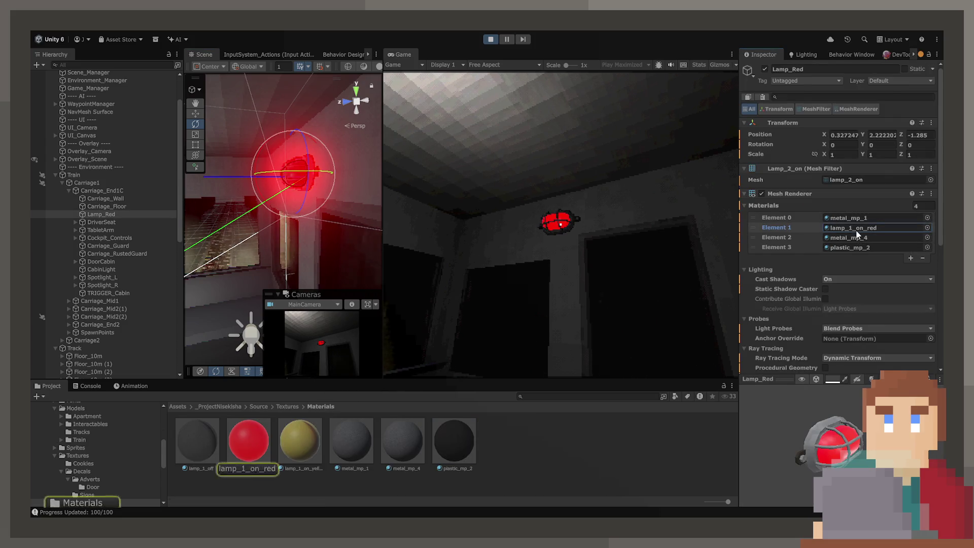
pyautogui.click(266, 440)
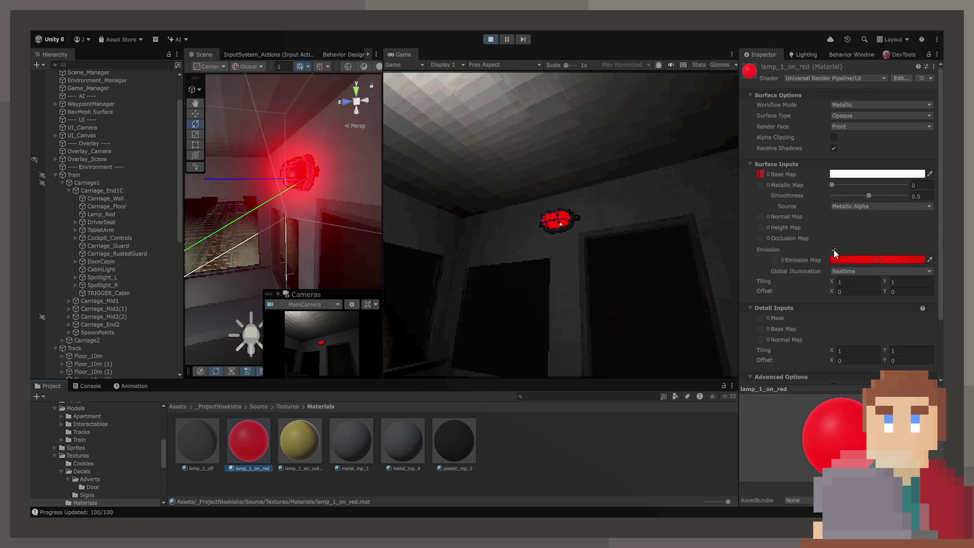
pyautogui.click(776, 260)
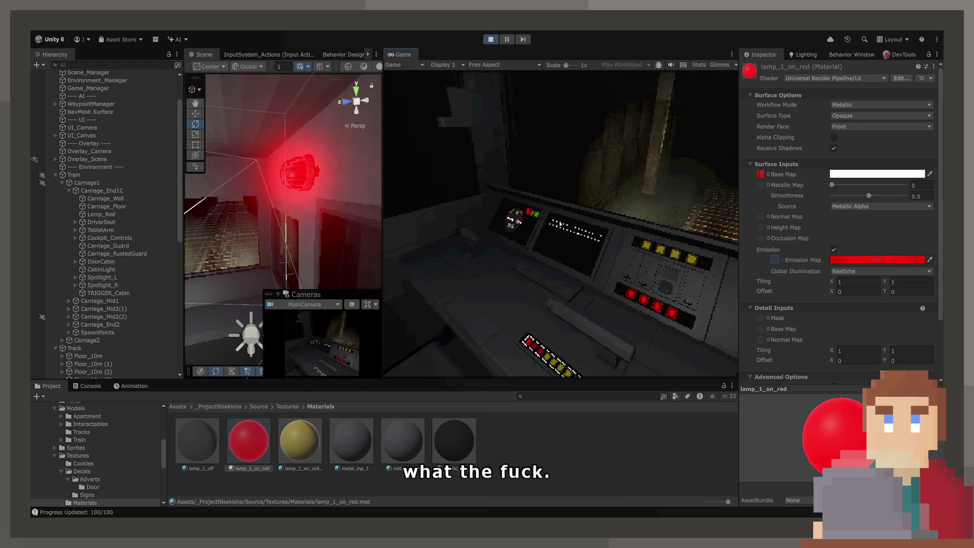
pyautogui.click(562, 225)
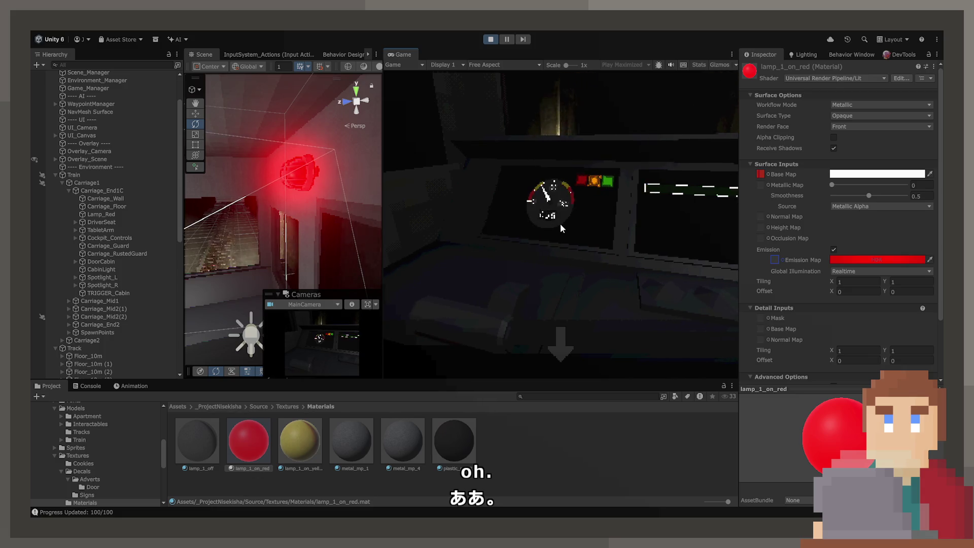
pyautogui.click(515, 375)
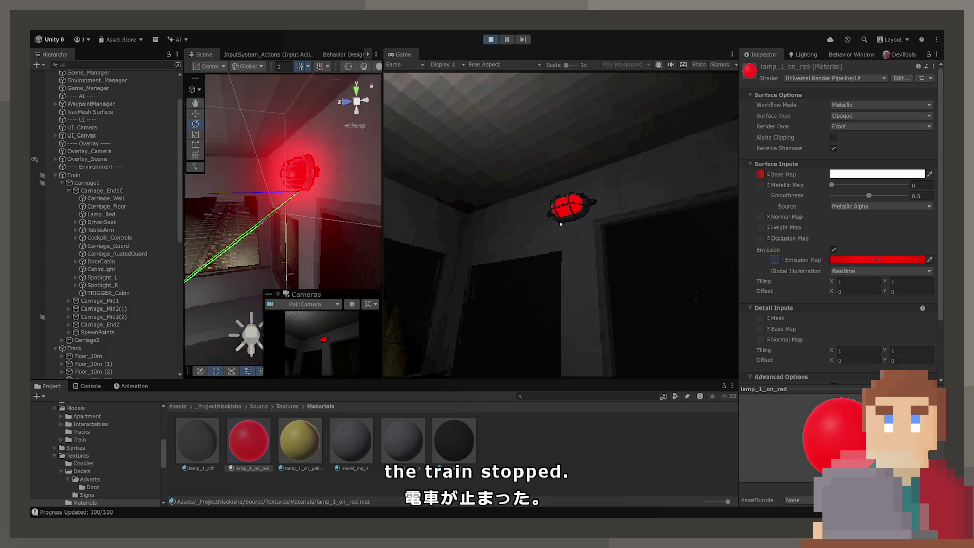
# Set the lamp_1_on_red material's Smoothness to 0 and Metallic to 1.
pyautogui.click(922, 196)
pyautogui.write('1')
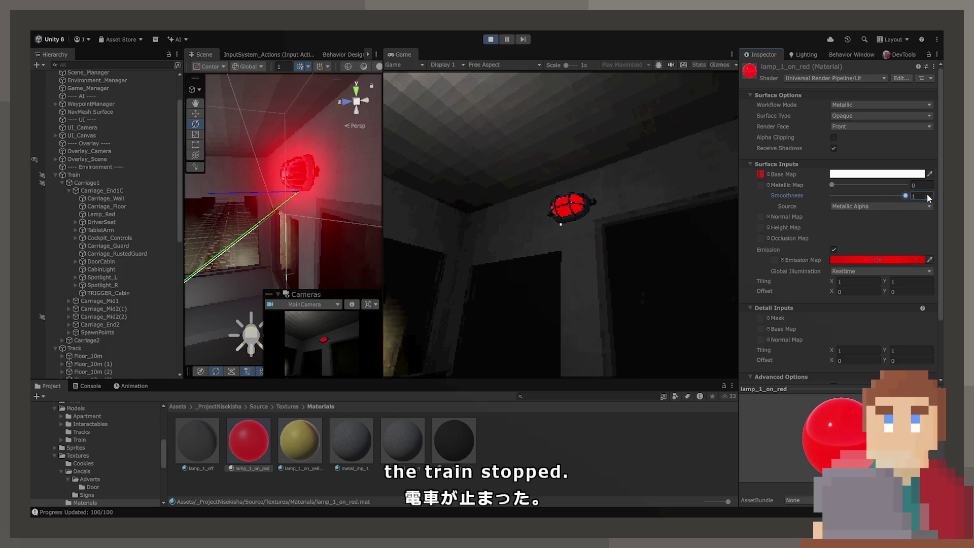
pyautogui.write('0')
pyautogui.click(919, 186)
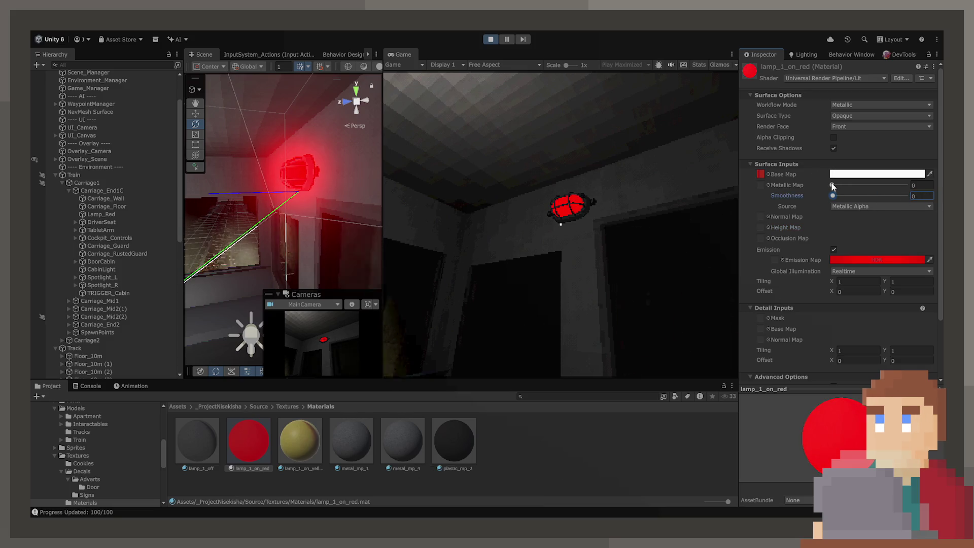
pyautogui.write('1')
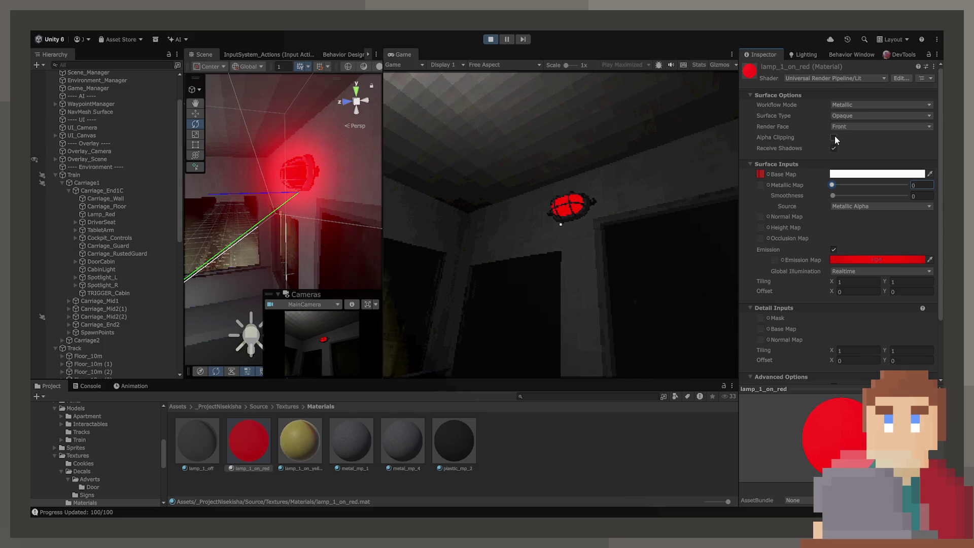
# Turn off Receive Shadows and Specular Highlights on lamp_1_on_red, then deselect it.
pyautogui.click(834, 148)
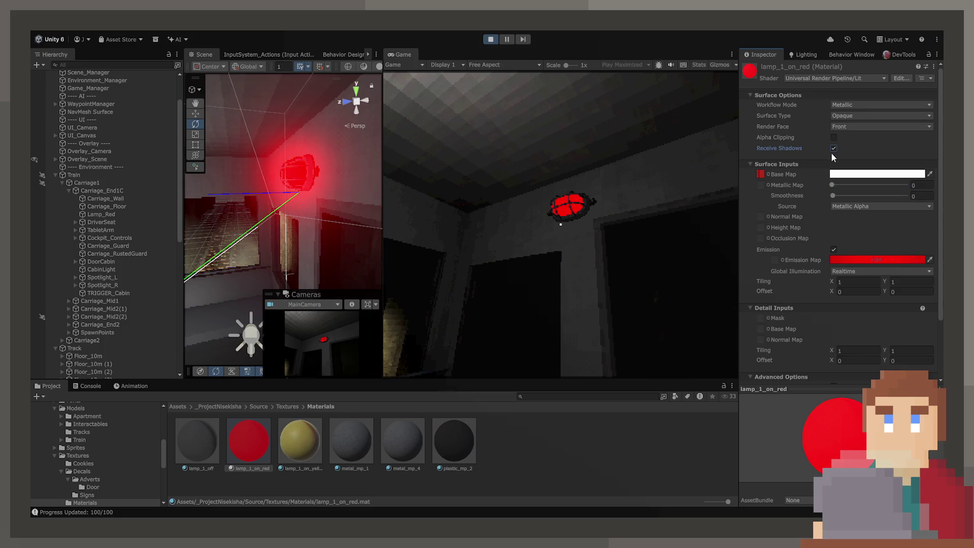
pyautogui.press('space')
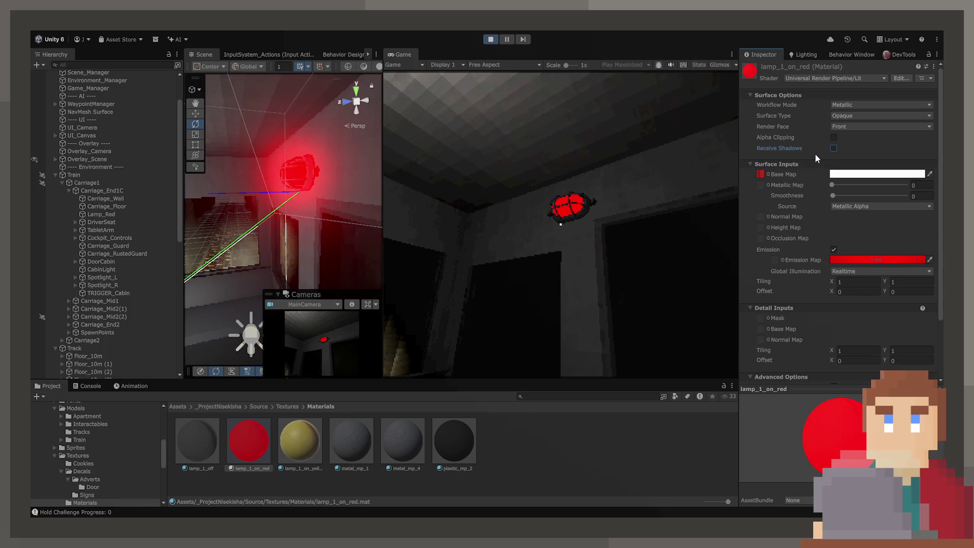
pyautogui.scroll(-3, 791, 262)
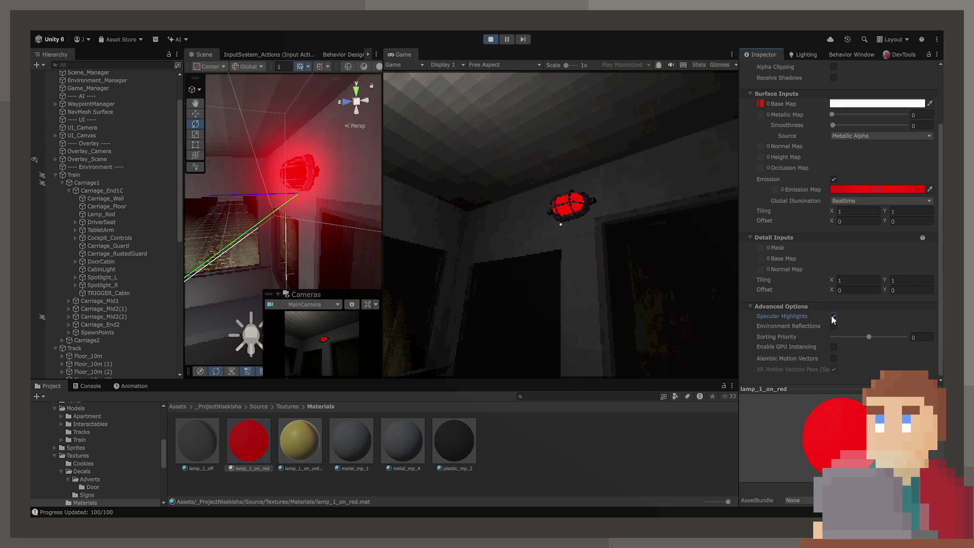
pyautogui.click(834, 317)
pyautogui.scroll(3, 832, 305)
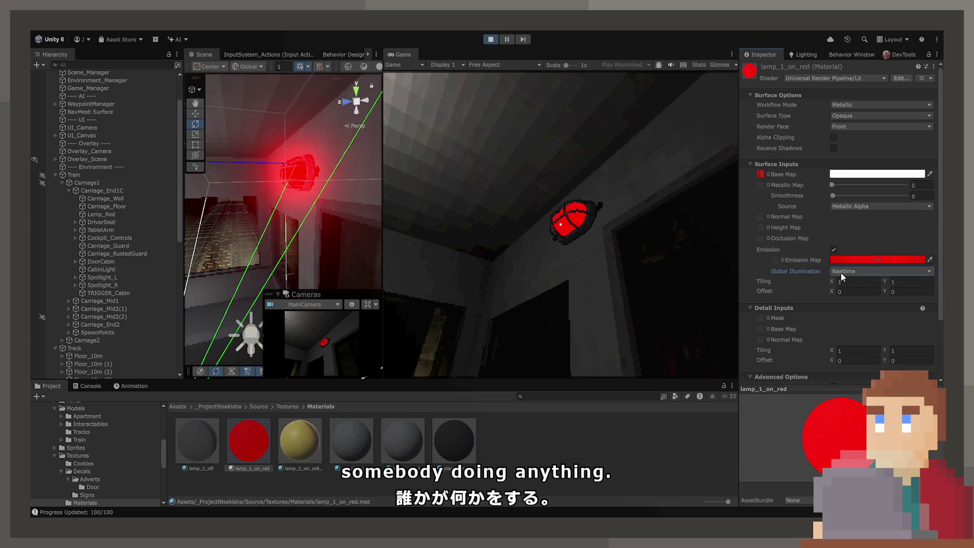
pyautogui.click(541, 448)
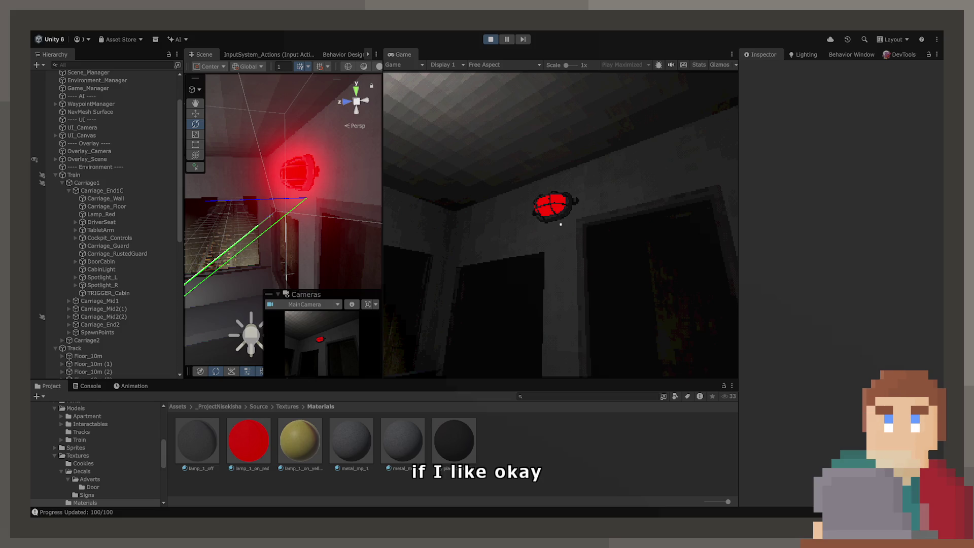
pyautogui.moveTo(561, 225)
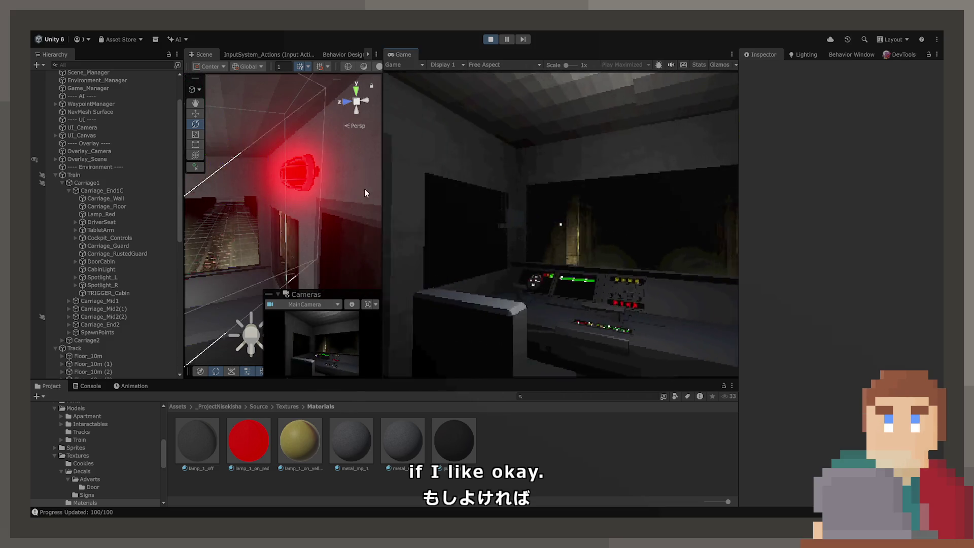
pyautogui.click(121, 215)
pyautogui.click(117, 215)
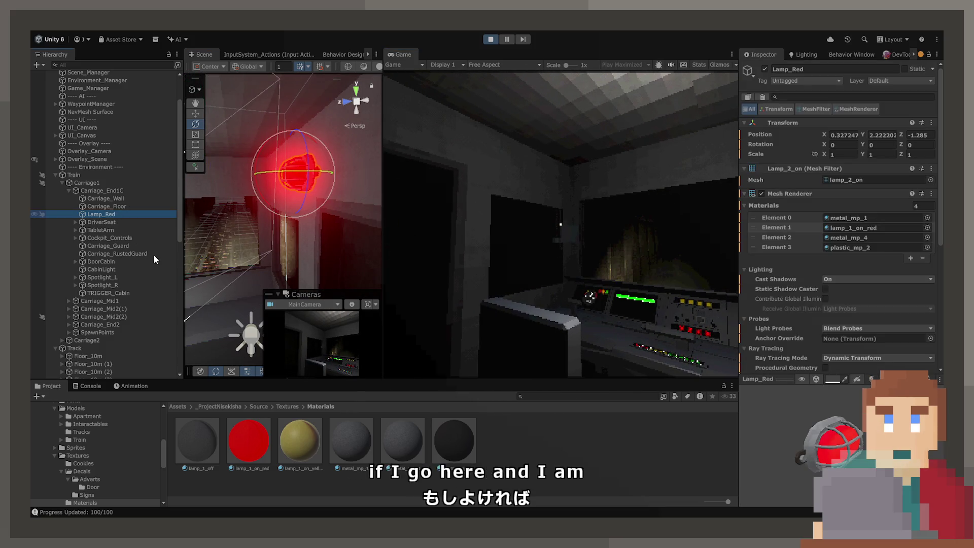
pyautogui.hotkey('ctrl', 'shift', 'c')
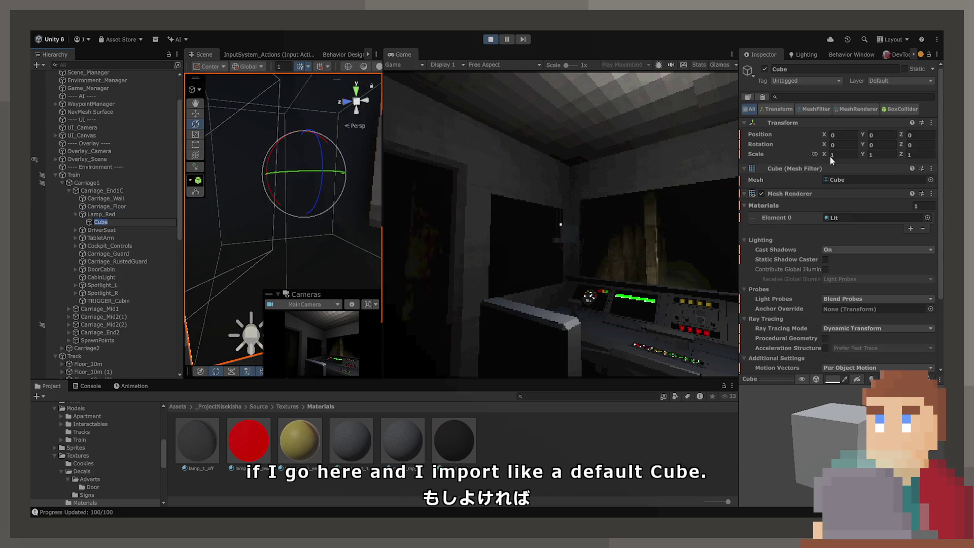
pyautogui.click(815, 154)
pyautogui.click(842, 154)
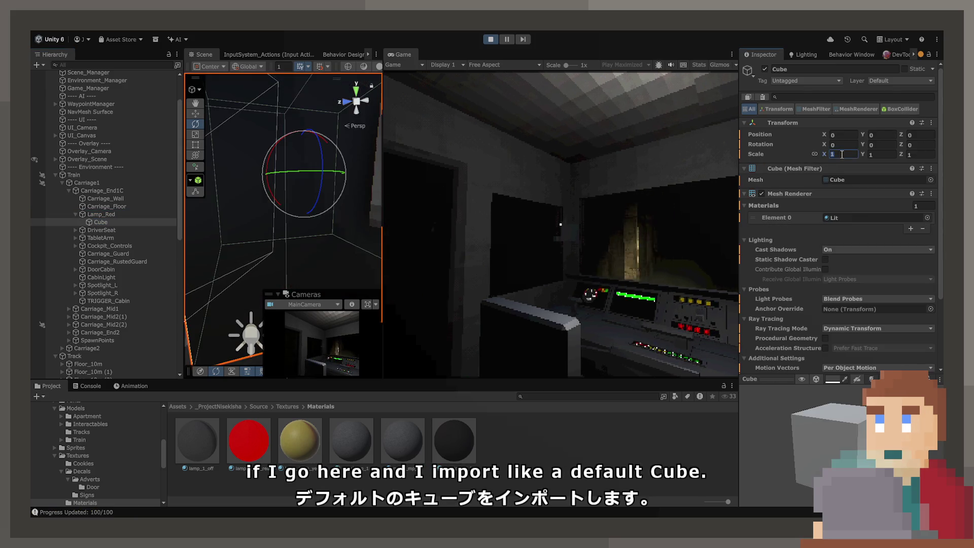
pyautogui.write('0.1')
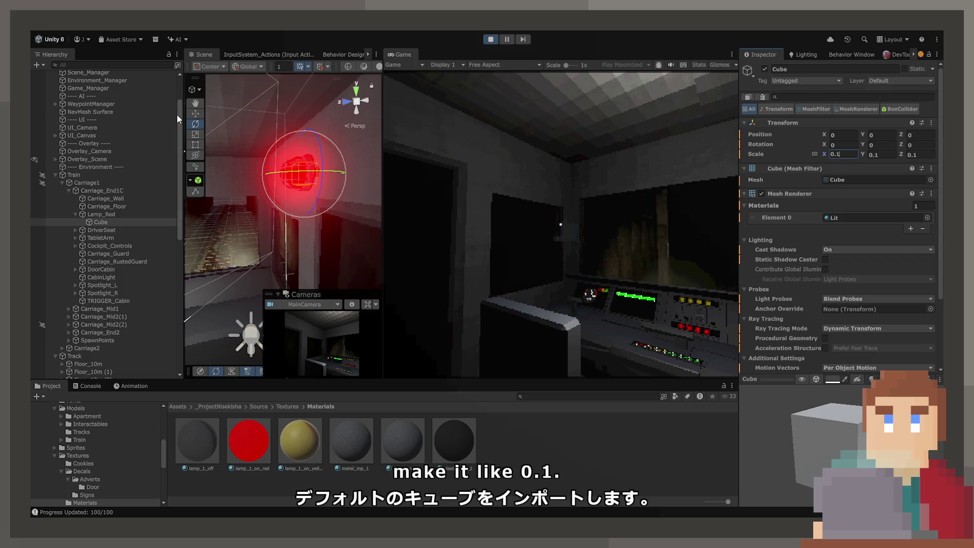
pyautogui.click(196, 113)
pyautogui.moveTo(281, 174); pyautogui.dragTo(227, 173)
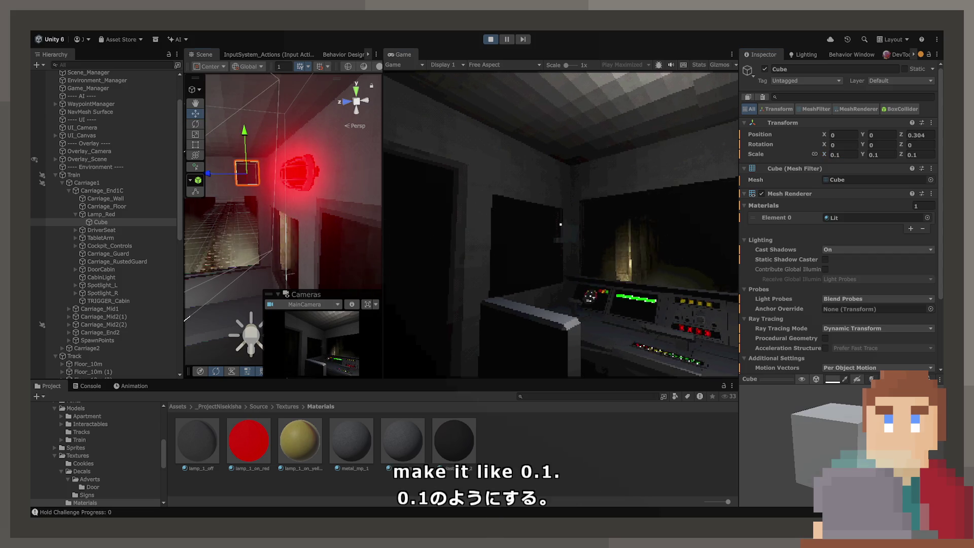
pyautogui.press('w')
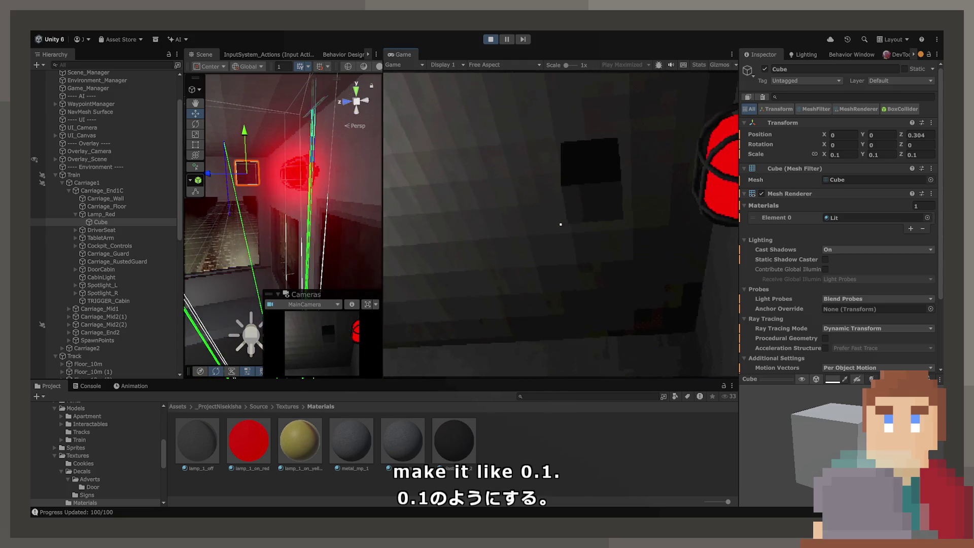
pyautogui.press('s')
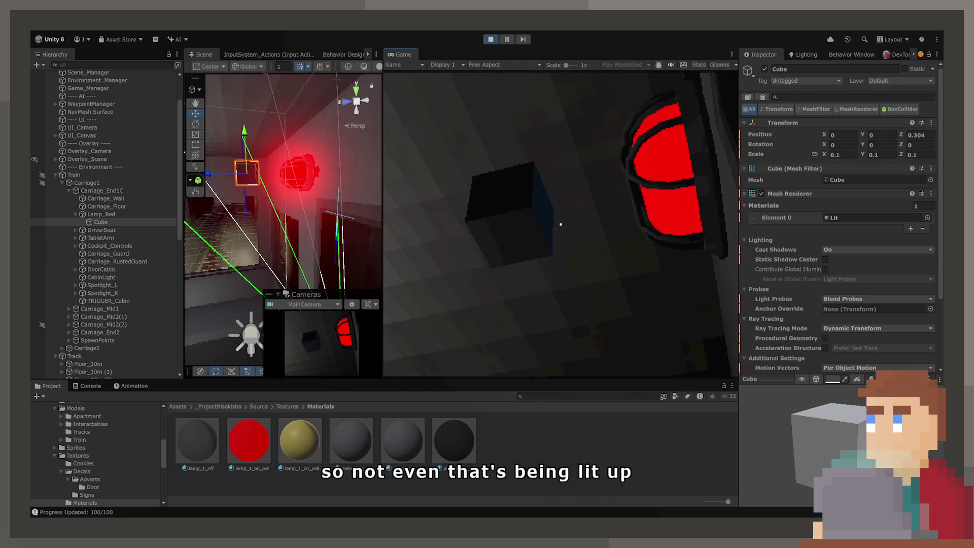
pyautogui.press('s')
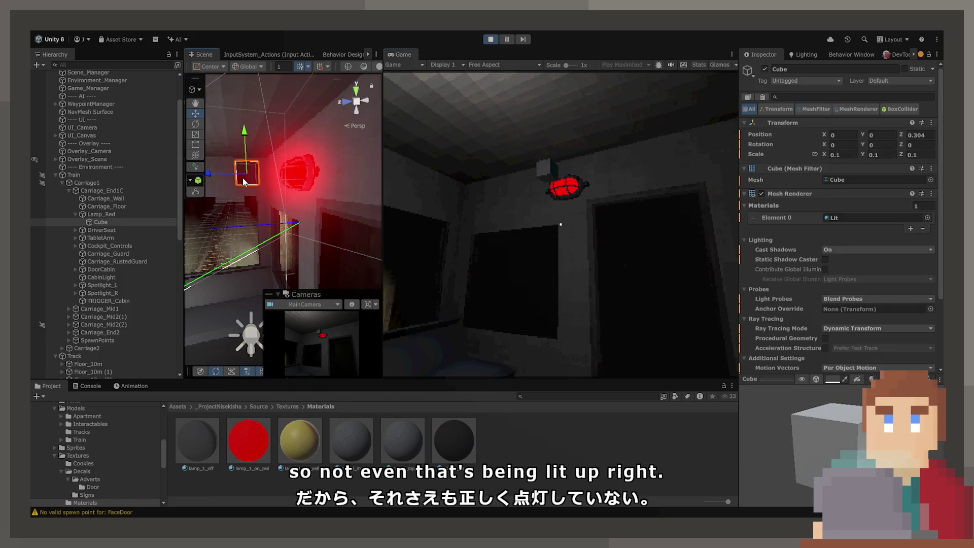
pyautogui.press('Delete')
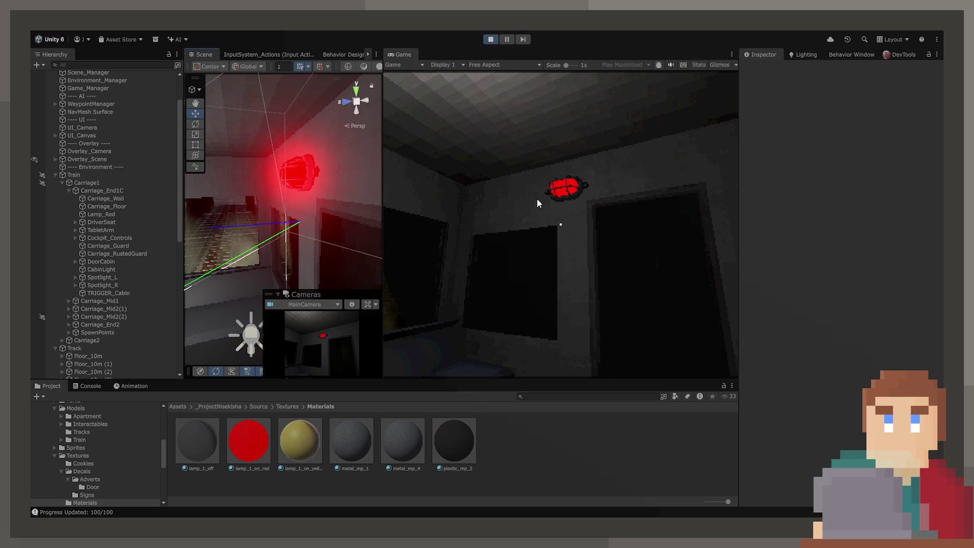
# Mark Lamp_Red as Static and open the lamp_1_on_red material's settings.
pyautogui.click(305, 175)
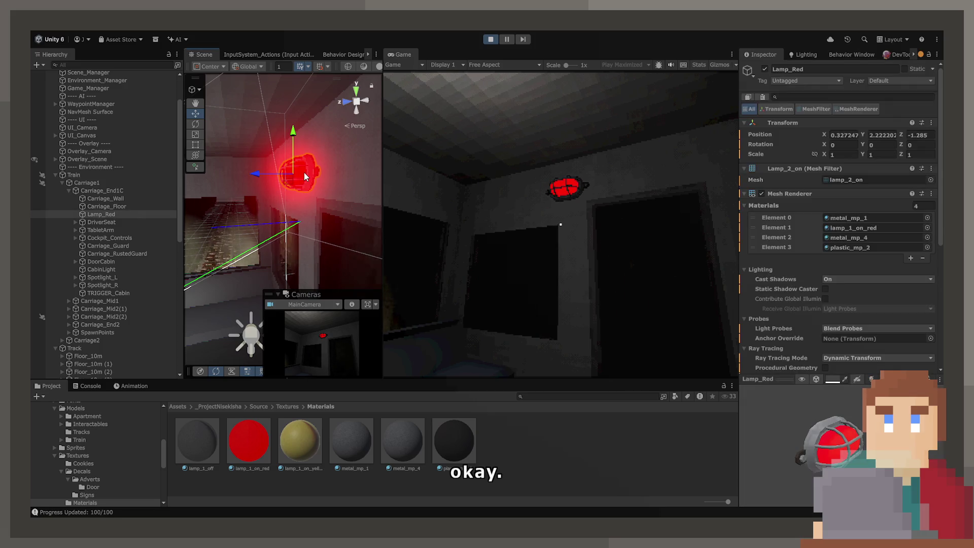
pyautogui.click(914, 68)
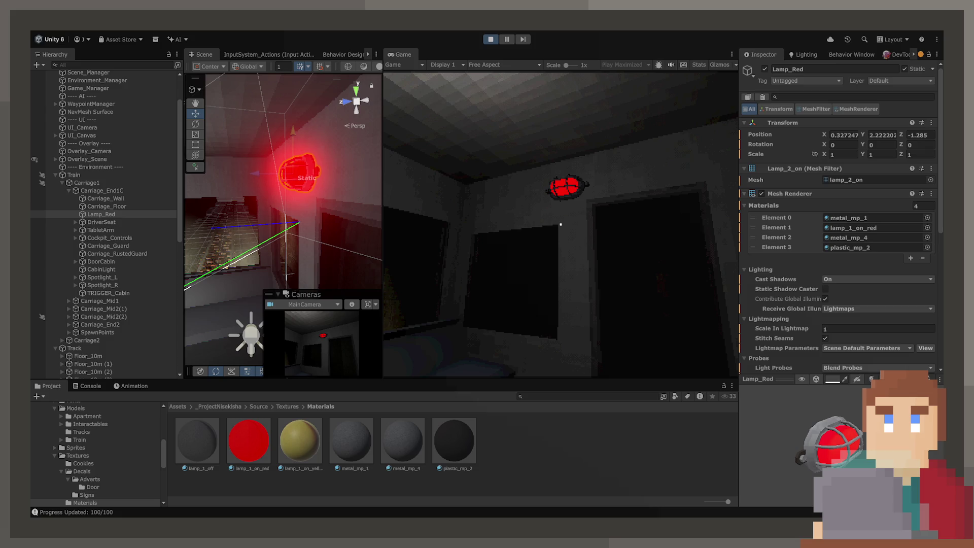
pyautogui.press('Escape')
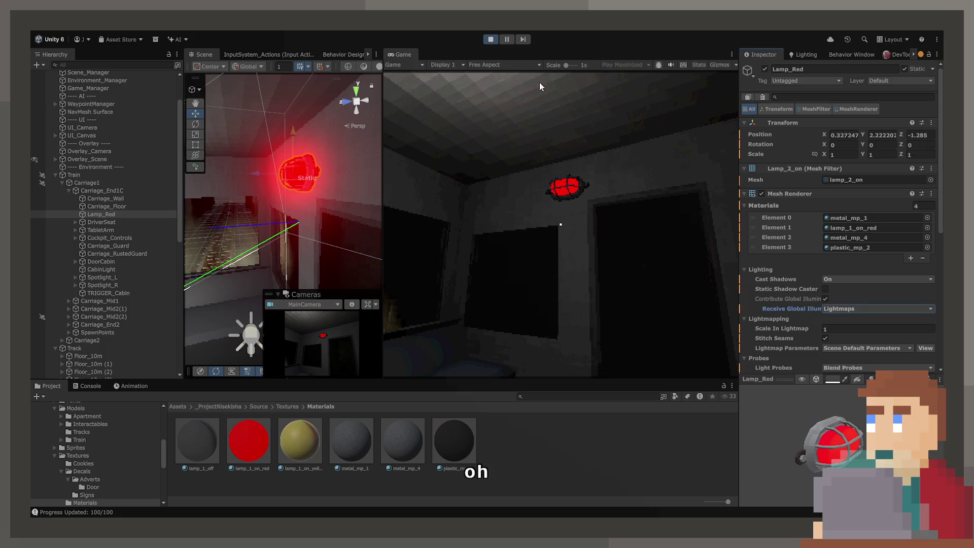
pyautogui.click(254, 440)
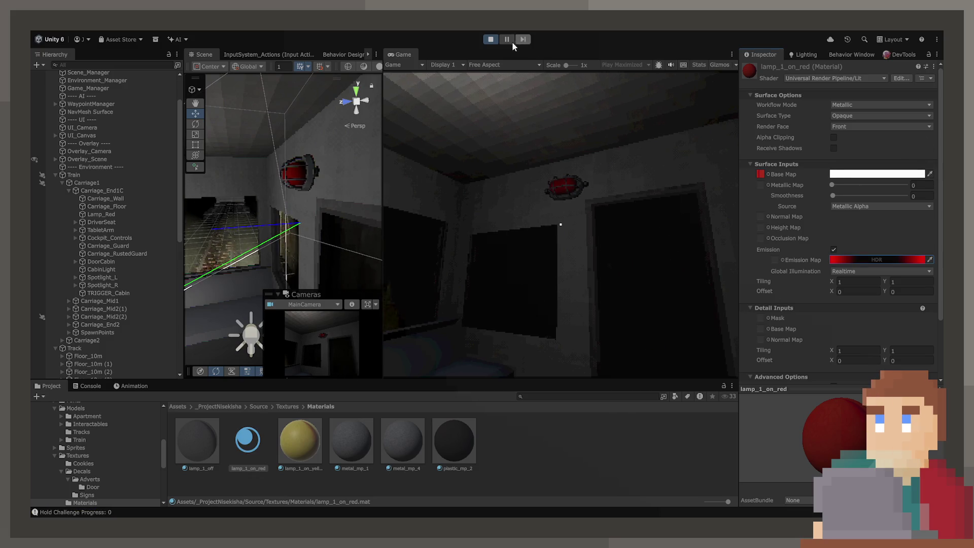
# Stop play mode and orbit the Scene view around the ceiling lamp.
pyautogui.click(488, 39)
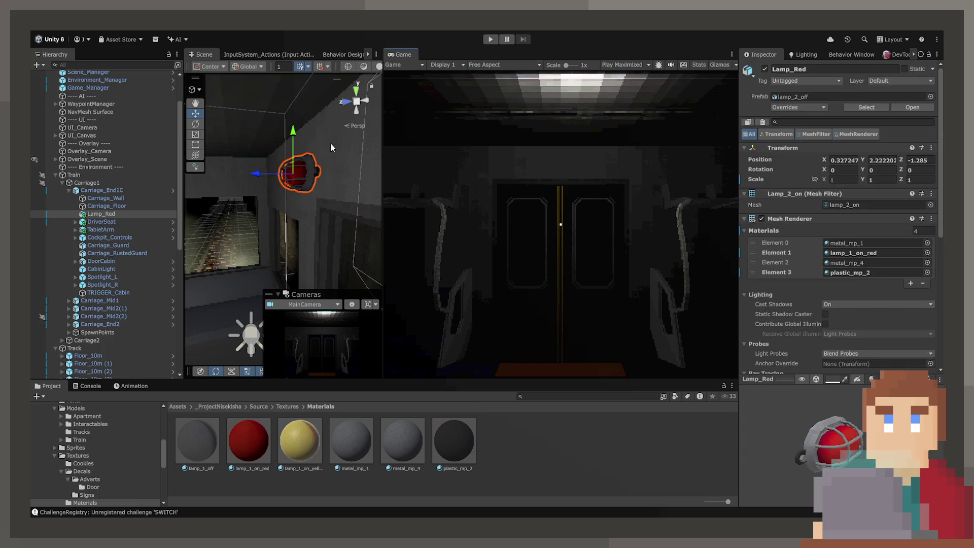
pyautogui.moveTo(331, 148); pyautogui.dragTo(478, 168)
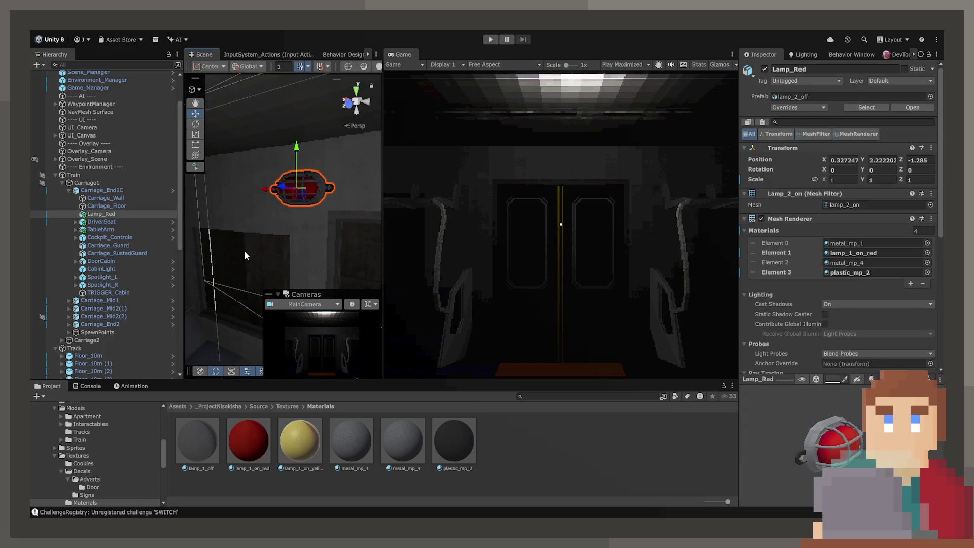
pyautogui.moveTo(380, 193)
pyautogui.mouseDown()
pyautogui.moveTo(501, 195)
pyautogui.moveTo(333, 187)
pyautogui.mouseUp()
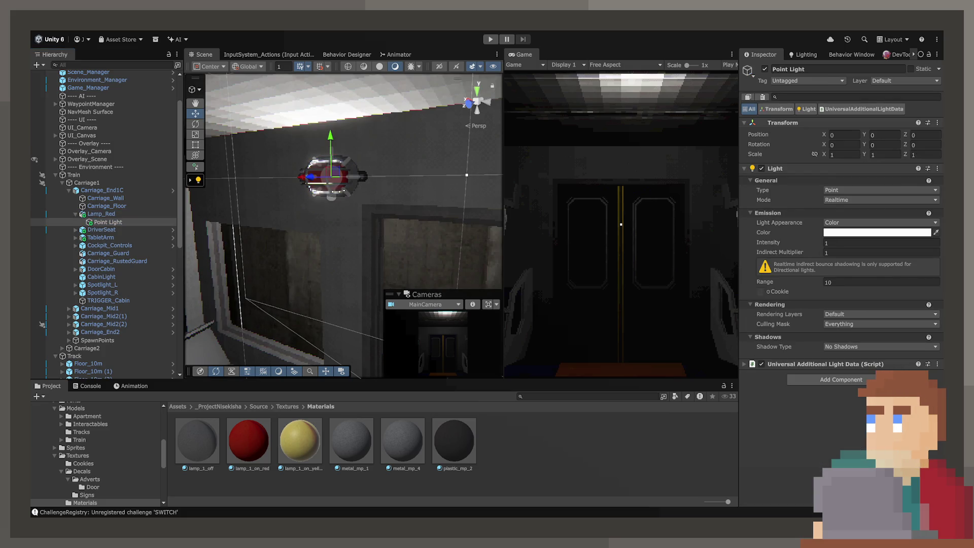
# Frame Lamp_Red, make its Point Light red, and orbit until the lamp faces the view.
pyautogui.press('f')
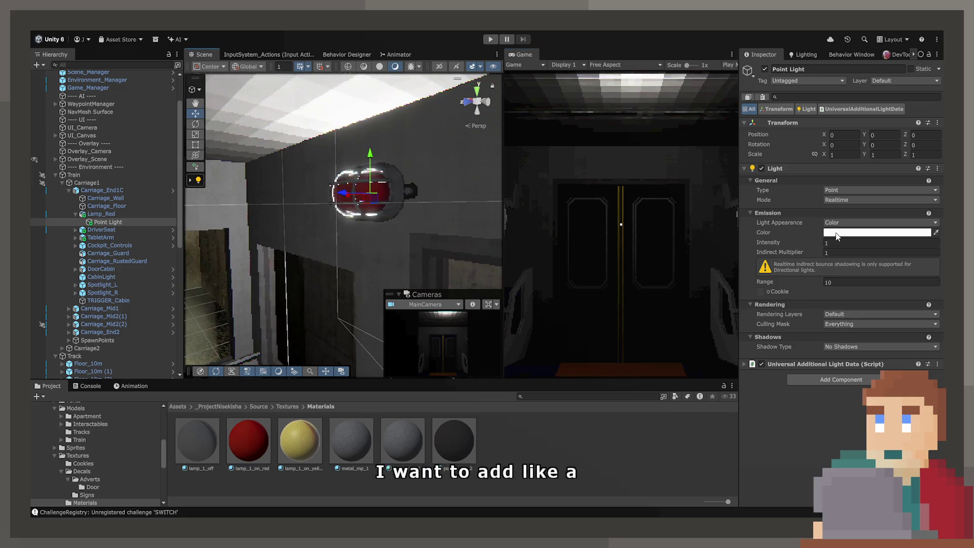
pyautogui.moveTo(429, 214); pyautogui.dragTo(482, 223)
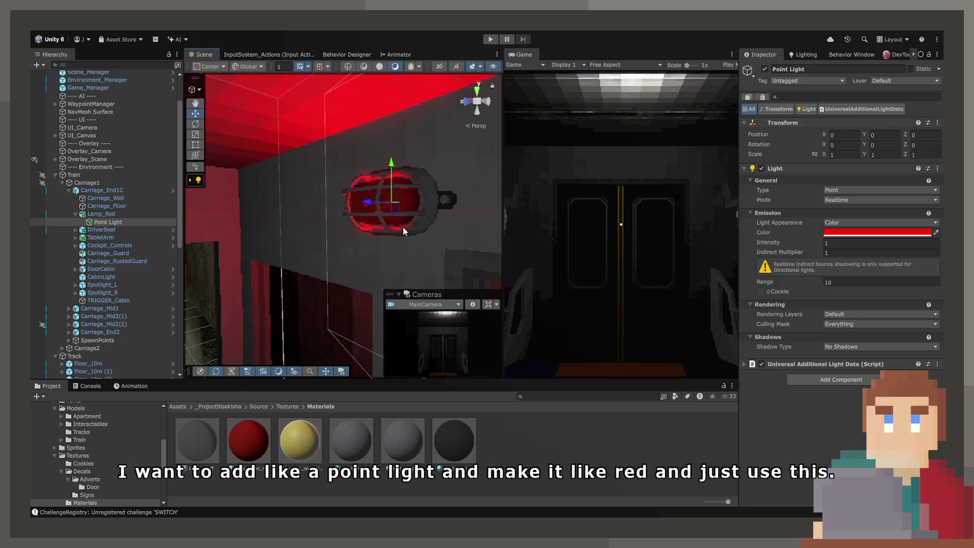
pyautogui.moveTo(406, 232)
pyautogui.mouseDown()
pyautogui.moveTo(426, 232)
pyautogui.moveTo(402, 214)
pyautogui.moveTo(488, 215)
pyautogui.mouseUp()
pyautogui.moveTo(476, 211)
pyautogui.mouseDown()
pyautogui.moveTo(426, 251)
pyautogui.moveTo(462, 228)
pyautogui.moveTo(271, 232)
pyautogui.moveTo(296, 260)
pyautogui.moveTo(354, 217)
pyautogui.moveTo(300, 234)
pyautogui.moveTo(234, 295)
pyautogui.moveTo(314, 279)
pyautogui.moveTo(385, 299)
pyautogui.moveTo(269, 298)
pyautogui.moveTo(314, 297)
pyautogui.mouseUp()
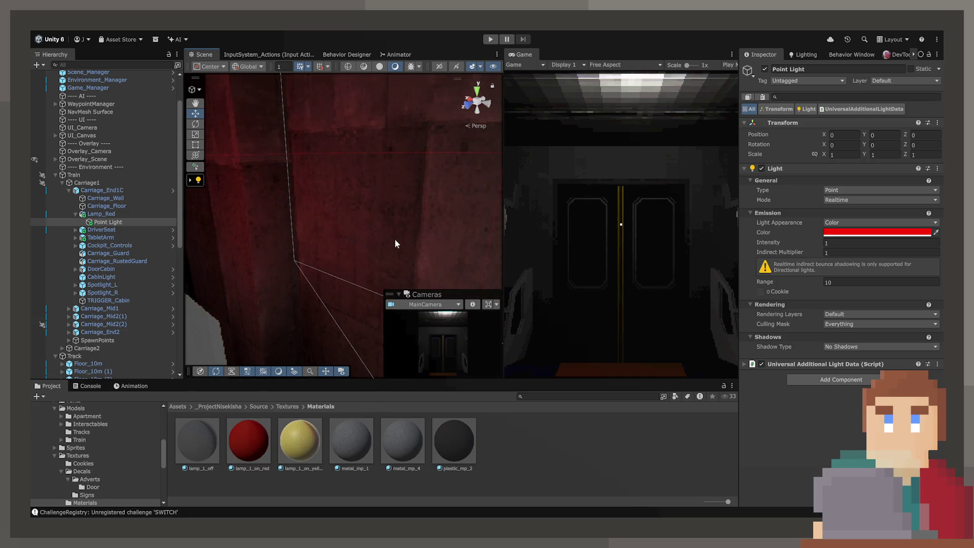
pyautogui.moveTo(395, 243); pyautogui.dragTo(289, 220)
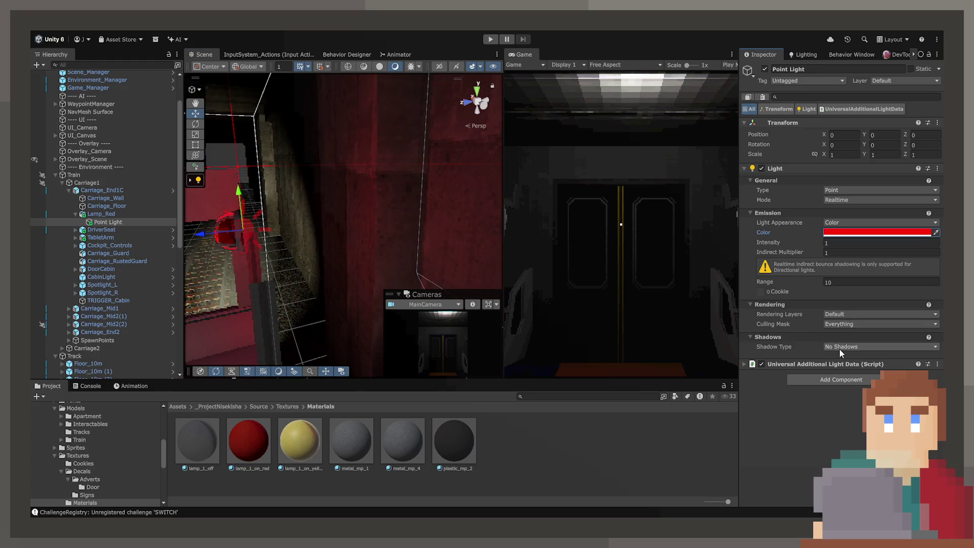
# Give the Point Light hard shadows, briefly trying soft shadows before reverting to hard.
pyautogui.click(851, 369)
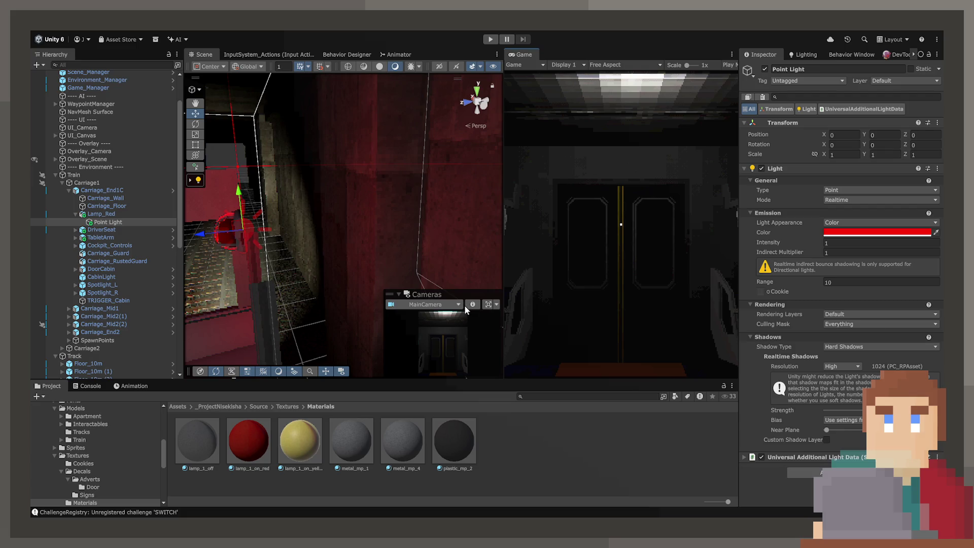
pyautogui.click(439, 247)
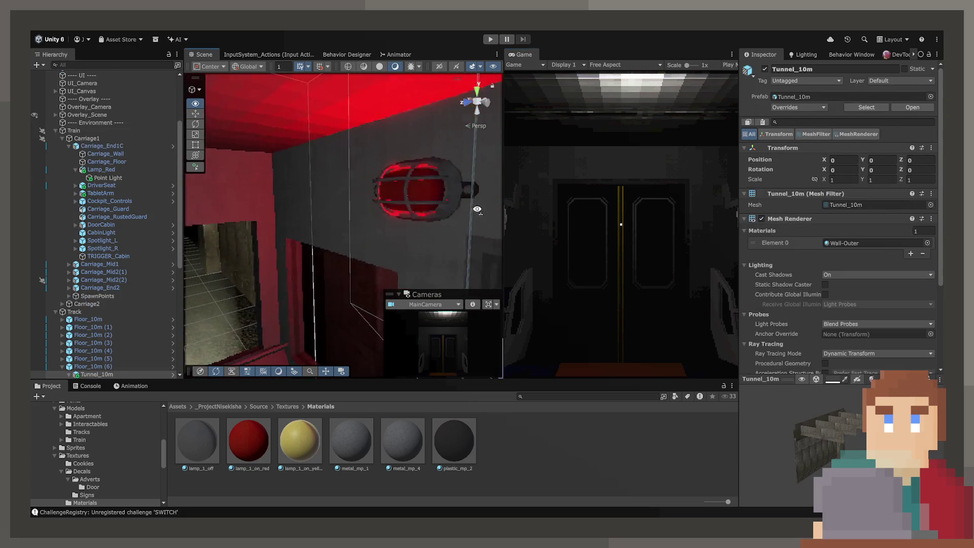
pyautogui.moveTo(477, 210); pyautogui.dragTo(432, 218)
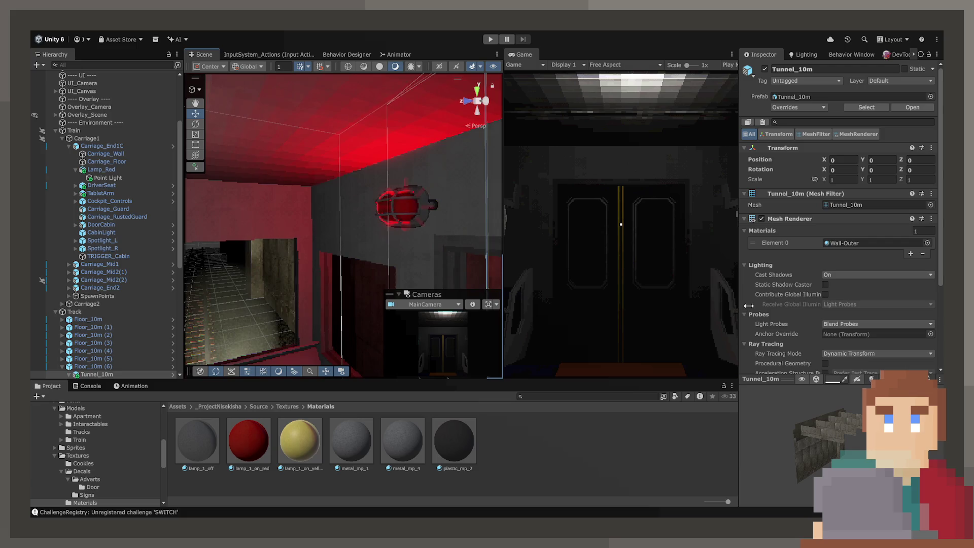
pyautogui.scroll(-3, 832, 308)
pyautogui.click(405, 208)
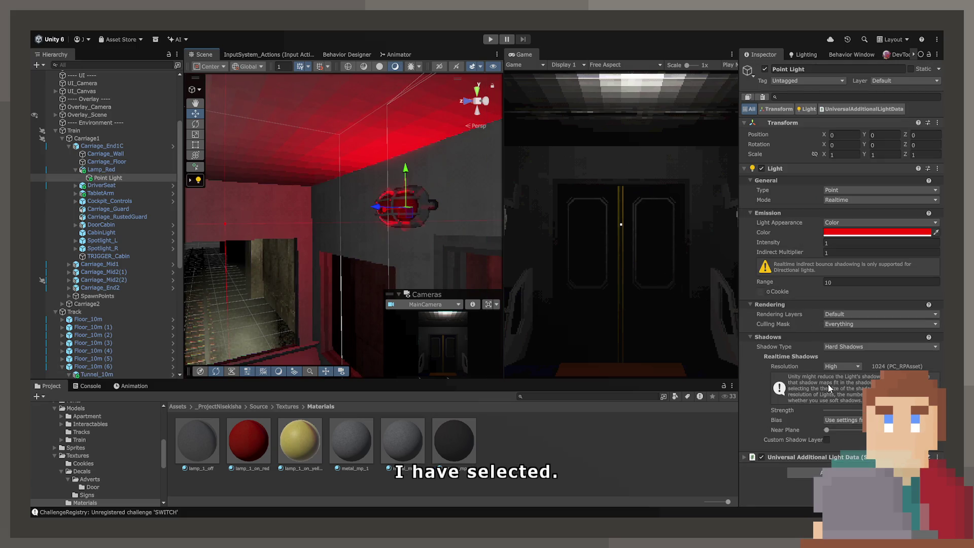
pyautogui.click(862, 410)
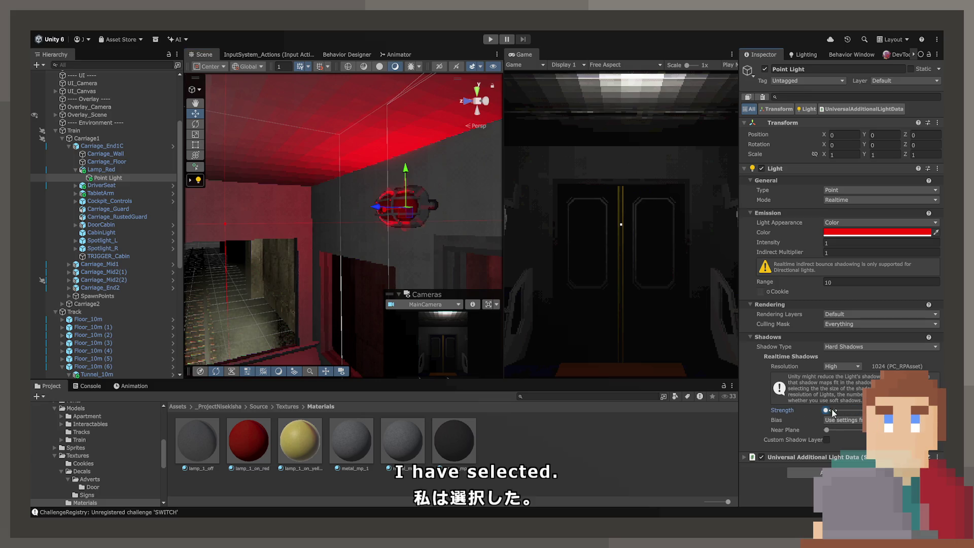
pyautogui.click(842, 343)
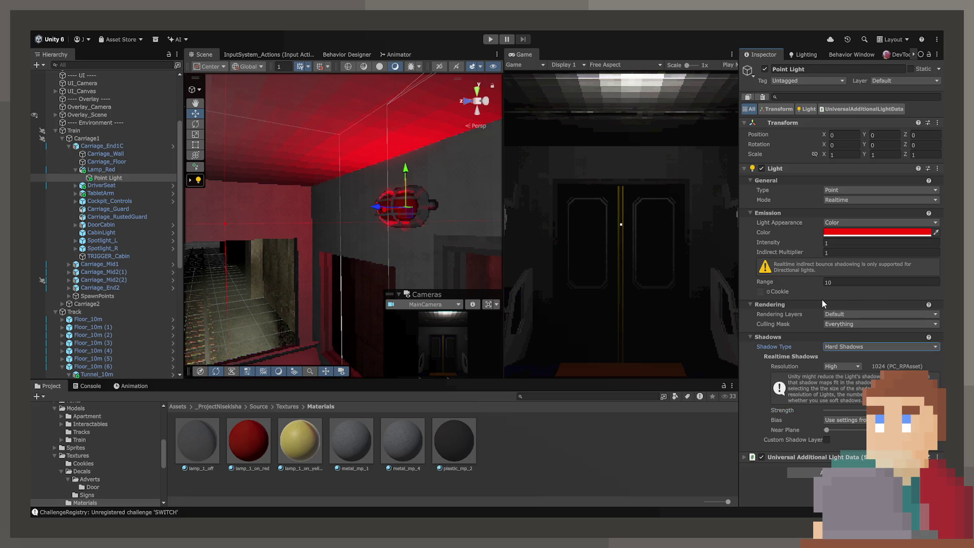
pyautogui.click(834, 349)
pyautogui.click(844, 373)
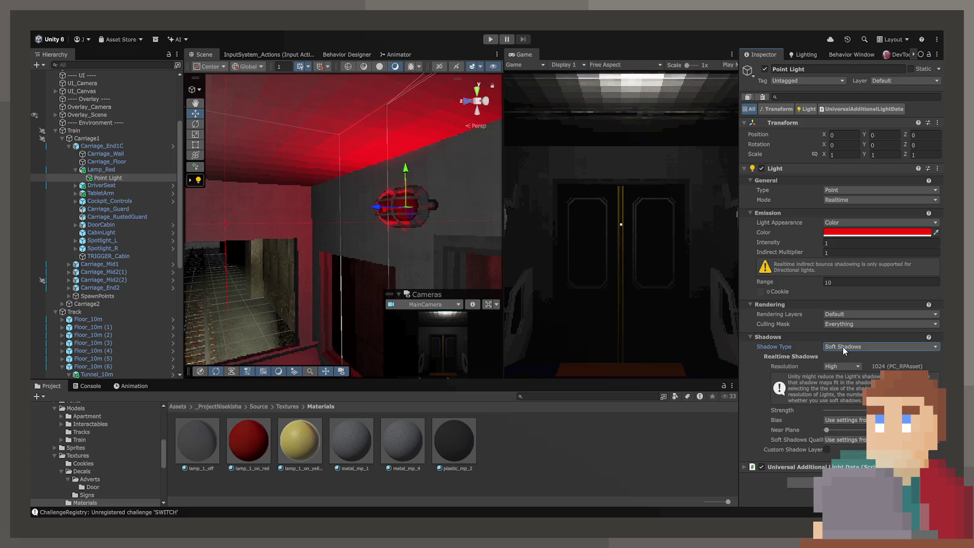
pyautogui.hotkey('ctrl', 'z')
# Drag the shadow Near Plane to its minimum and keep shadow resolution at High.
pyautogui.click(836, 430)
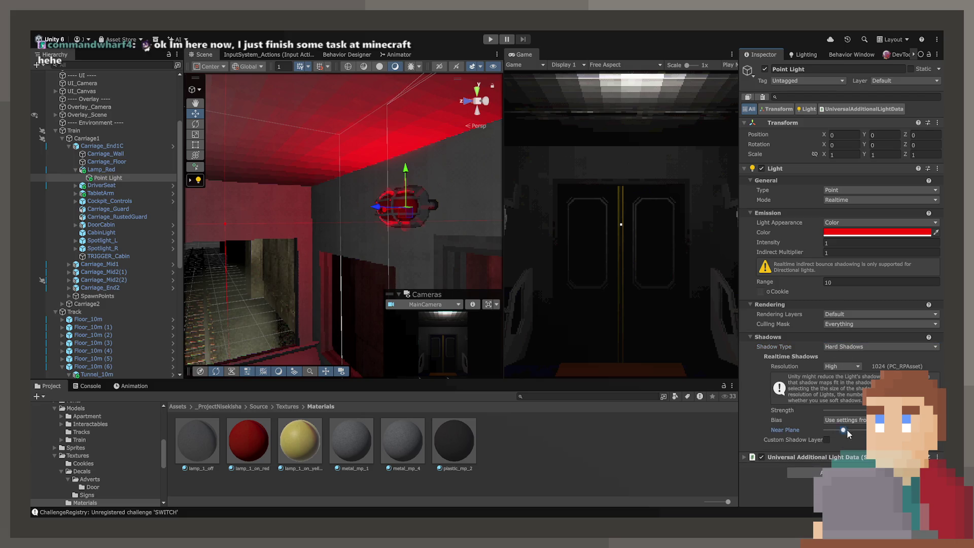
pyautogui.moveTo(824, 434); pyautogui.dragTo(800, 435)
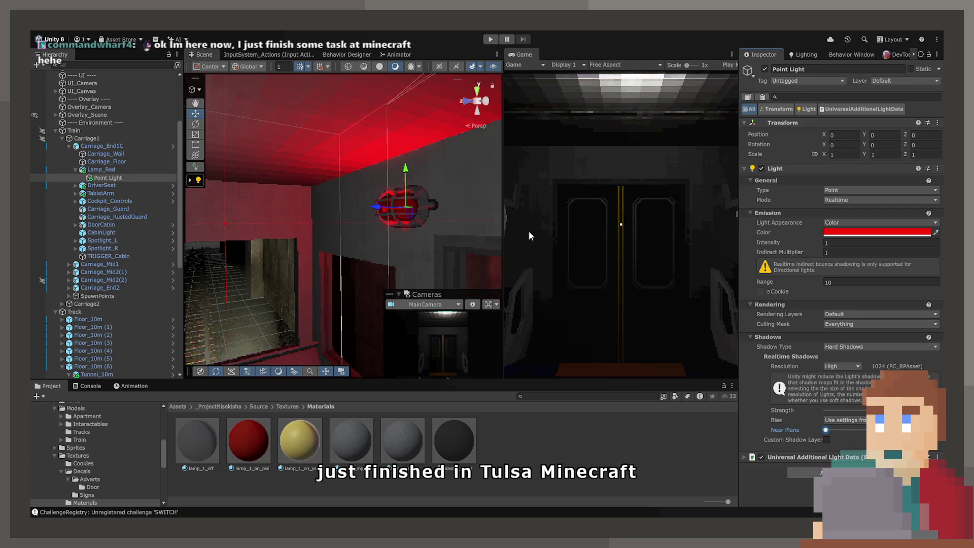
pyautogui.click(840, 367)
pyautogui.click(844, 376)
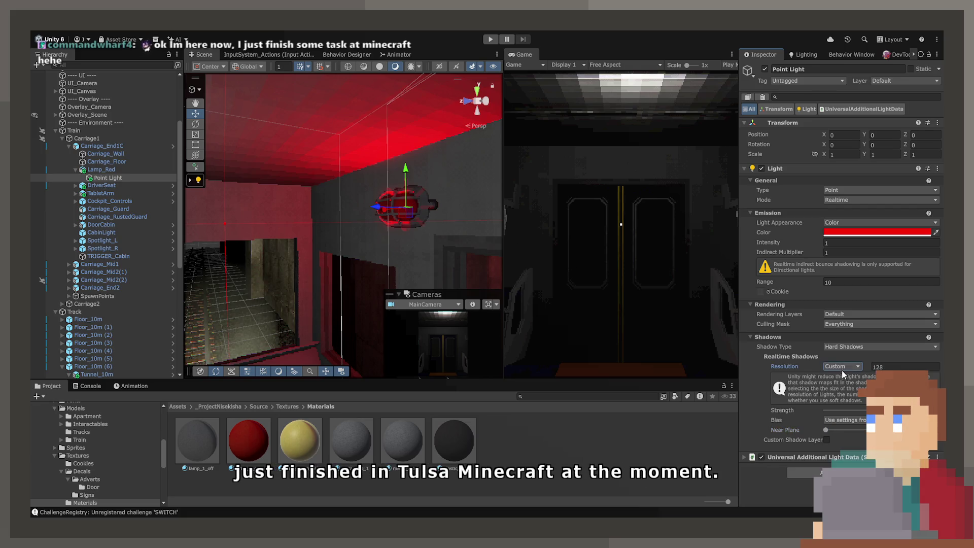
pyautogui.hotkey('ctrl', 'z')
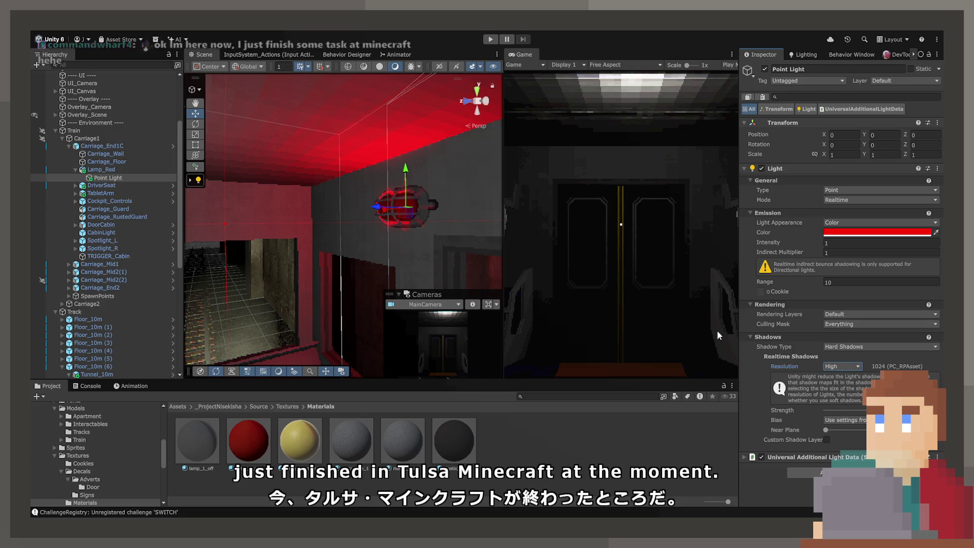
# Set the Point Light's Shadow Type to No Shadows after one more soft-shadow try.
pyautogui.moveTo(394, 279)
pyautogui.mouseDown()
pyautogui.moveTo(381, 210)
pyautogui.moveTo(314, 206)
pyautogui.moveTo(391, 213)
pyautogui.moveTo(385, 196)
pyautogui.mouseUp()
pyautogui.scroll(5, 402, 207)
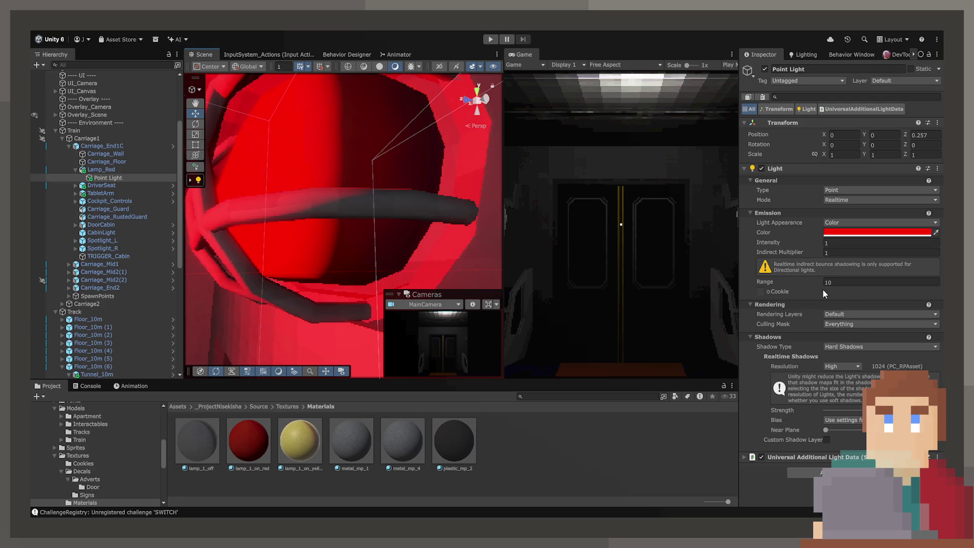
pyautogui.click(855, 381)
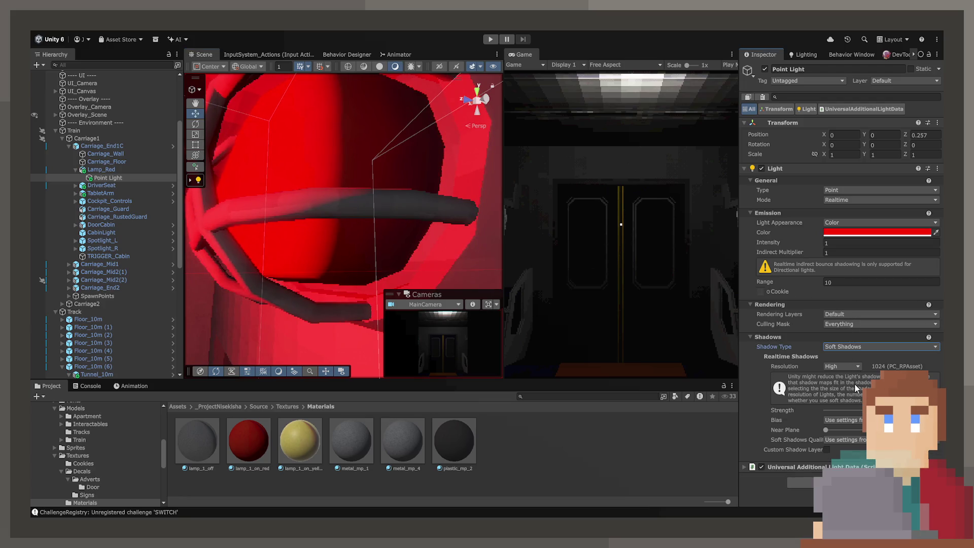
pyautogui.click(855, 347)
pyautogui.click(857, 357)
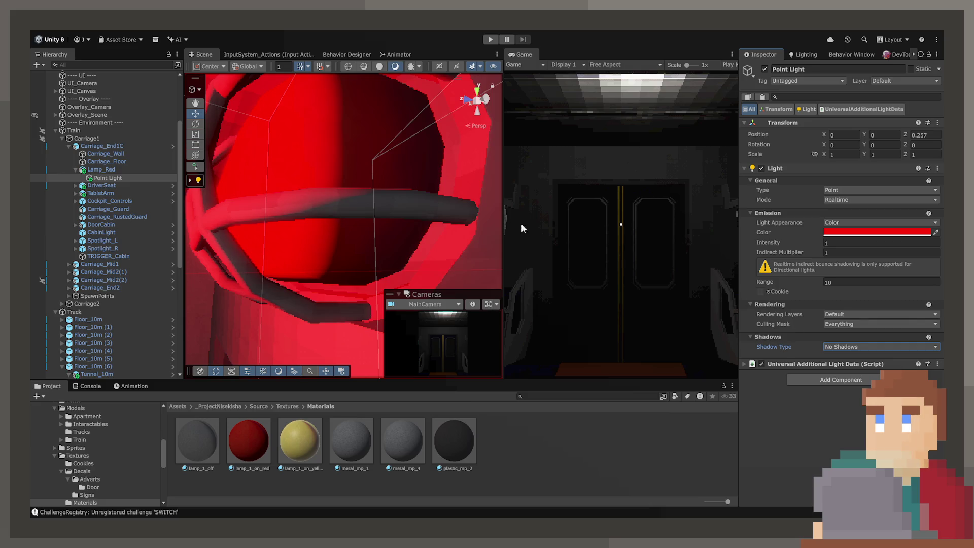
pyautogui.scroll(-5, 401, 213)
# Orbit the Scene view around the red lamp and select its child Point Light in the Hierarchy.
pyautogui.click(417, 212)
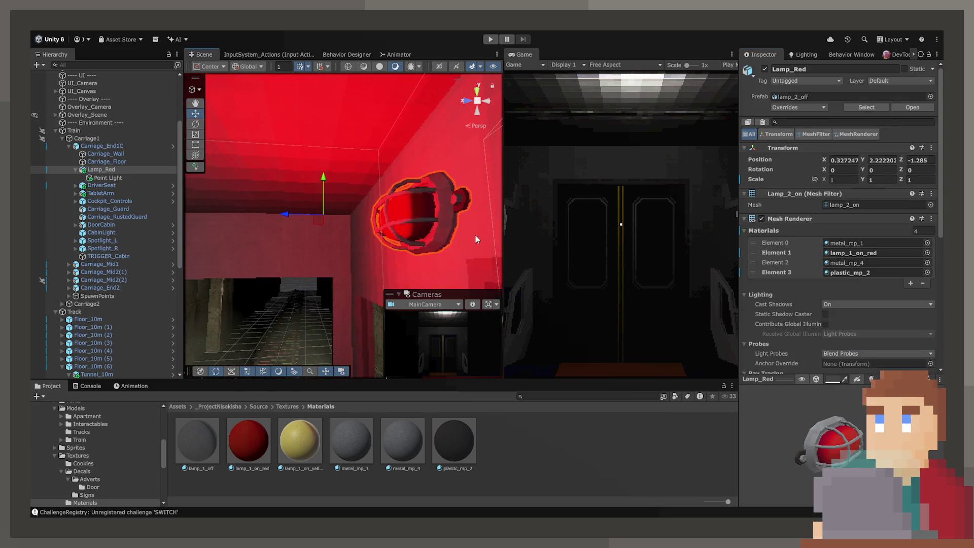
pyautogui.moveTo(474, 234)
pyautogui.mouseDown()
pyautogui.moveTo(549, 257)
pyautogui.moveTo(554, 223)
pyautogui.moveTo(346, 199)
pyautogui.moveTo(354, 190)
pyautogui.mouseUp()
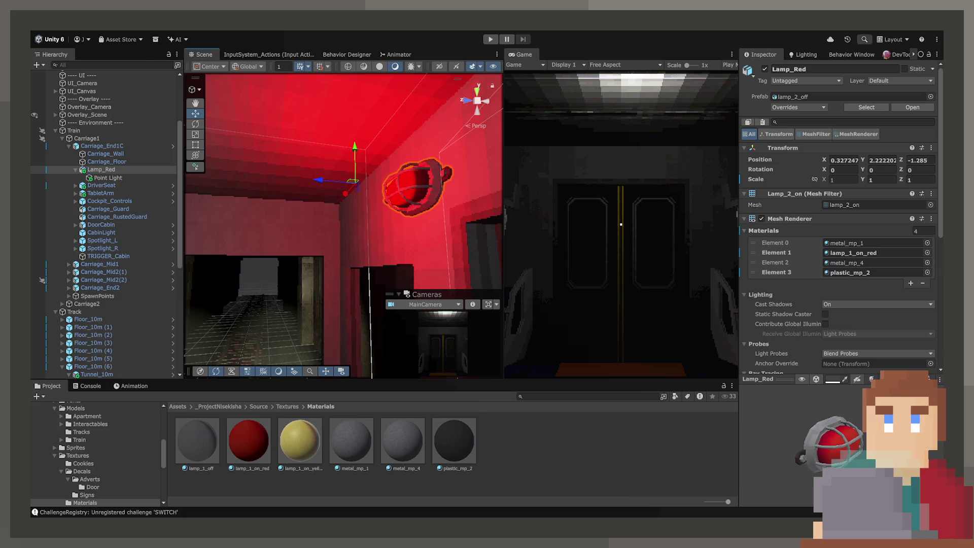
pyautogui.moveTo(457, 226)
pyautogui.mouseDown()
pyautogui.moveTo(512, 234)
pyautogui.moveTo(472, 234)
pyautogui.mouseUp()
pyautogui.scroll(-3, 766, 269)
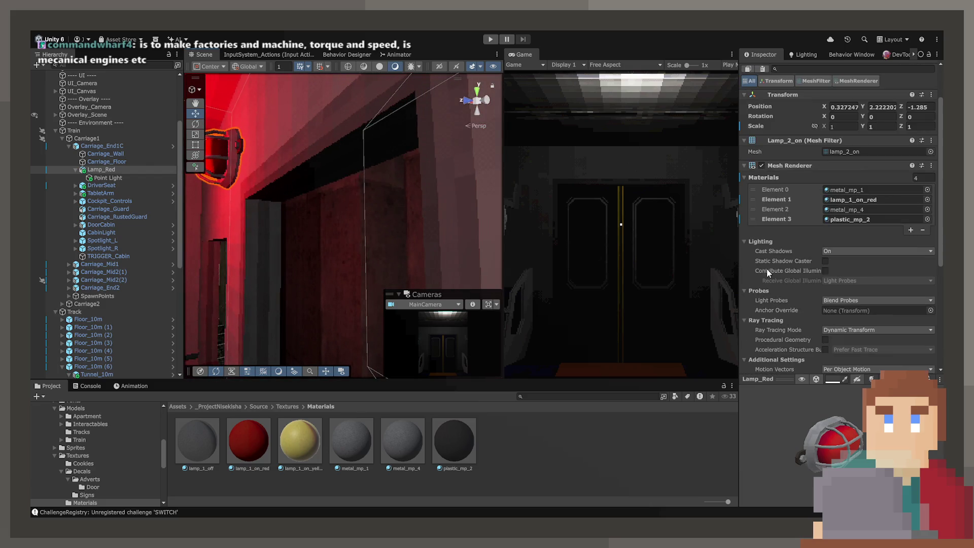
pyautogui.click(107, 177)
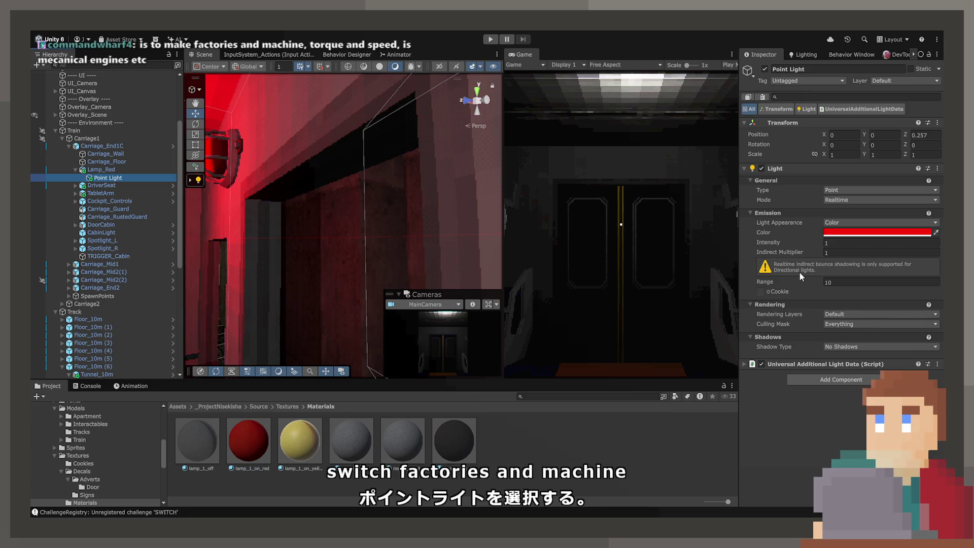
# Give the point light Hard Shadows, keeping the pipeline's default shadow bias after trying custom bias.
pyautogui.click(835, 346)
pyautogui.click(837, 361)
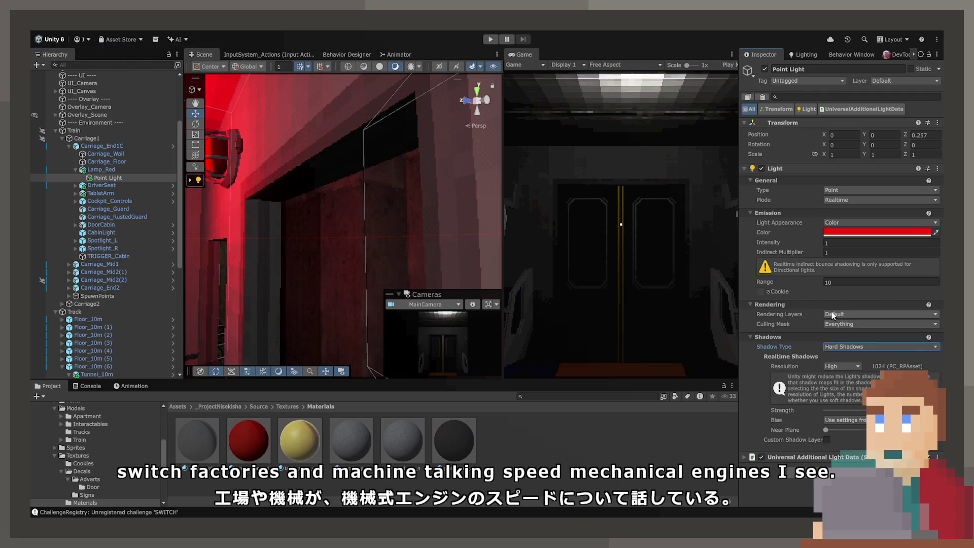
pyautogui.click(842, 421)
pyautogui.click(844, 431)
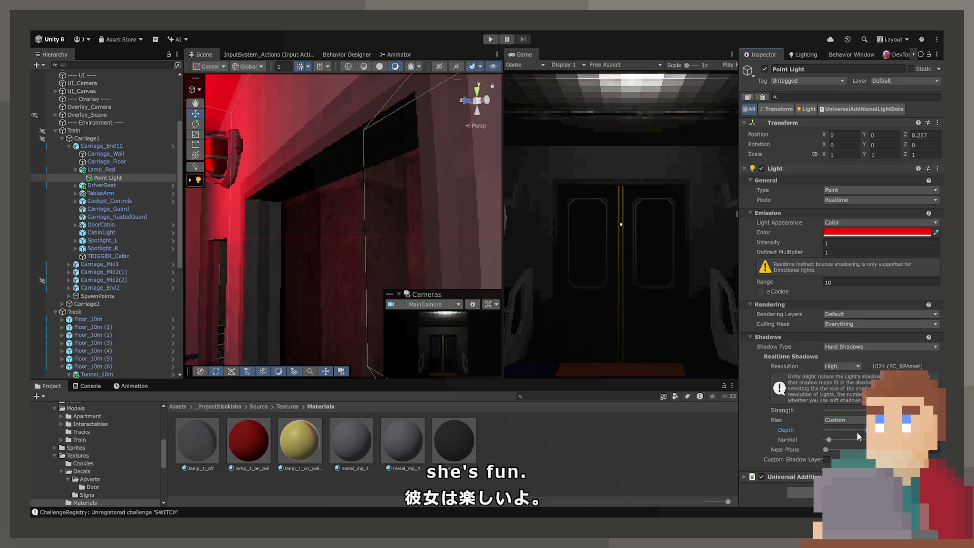
pyautogui.moveTo(843, 439); pyautogui.dragTo(805, 441)
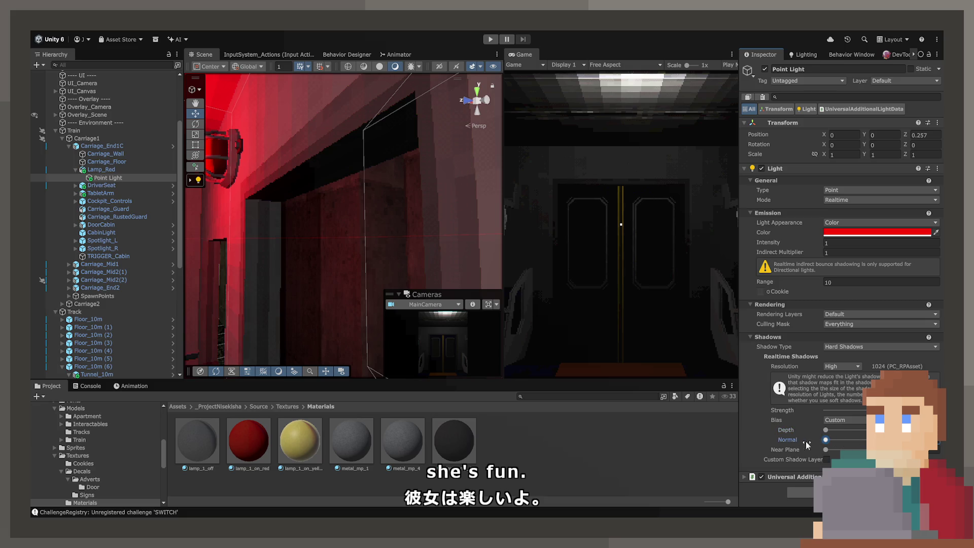
pyautogui.click(845, 424)
pyautogui.click(845, 430)
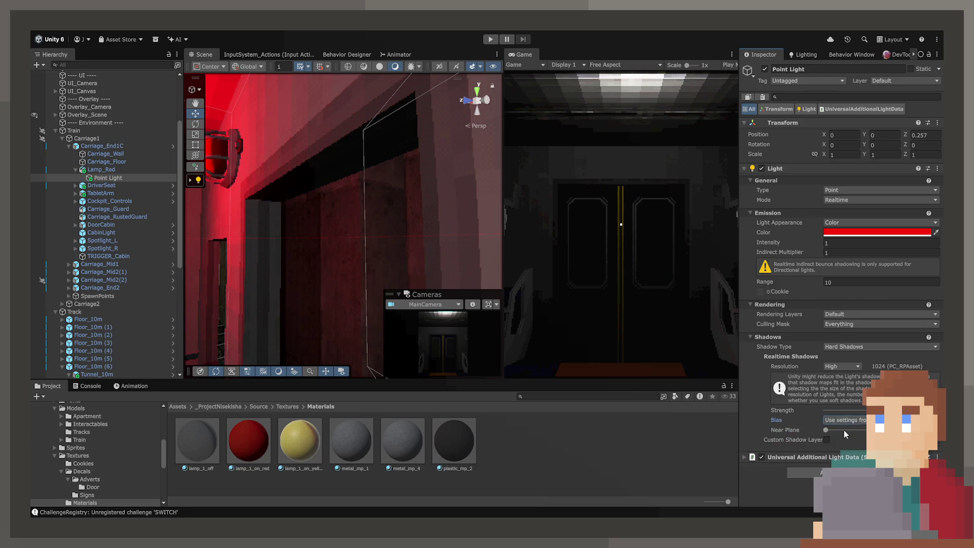
pyautogui.click(852, 424)
pyautogui.click(856, 420)
pyautogui.click(852, 442)
# Set the red light's range to 2.46 and its intensity to 18.64.
pyautogui.moveTo(343, 363)
pyautogui.mouseDown()
pyautogui.moveTo(342, 266)
pyautogui.moveTo(324, 277)
pyautogui.mouseUp()
pyautogui.moveTo(773, 284); pyautogui.dragTo(763, 284)
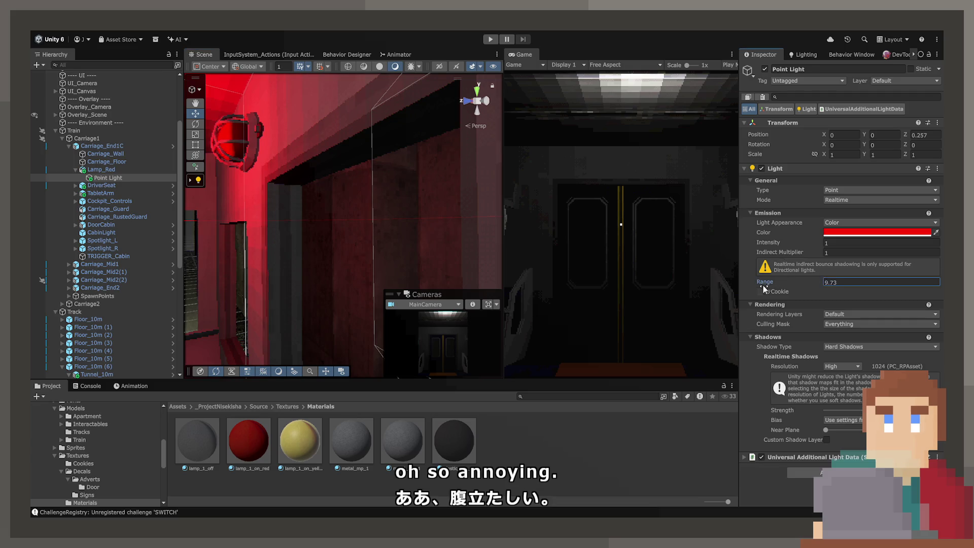
pyautogui.moveTo(648, 289)
pyautogui.mouseDown()
pyautogui.moveTo(592, 293)
pyautogui.moveTo(618, 292)
pyautogui.mouseUp()
pyautogui.moveTo(390, 220)
pyautogui.mouseDown()
pyautogui.moveTo(453, 233)
pyautogui.moveTo(502, 275)
pyautogui.moveTo(525, 257)
pyautogui.moveTo(304, 248)
pyautogui.mouseUp()
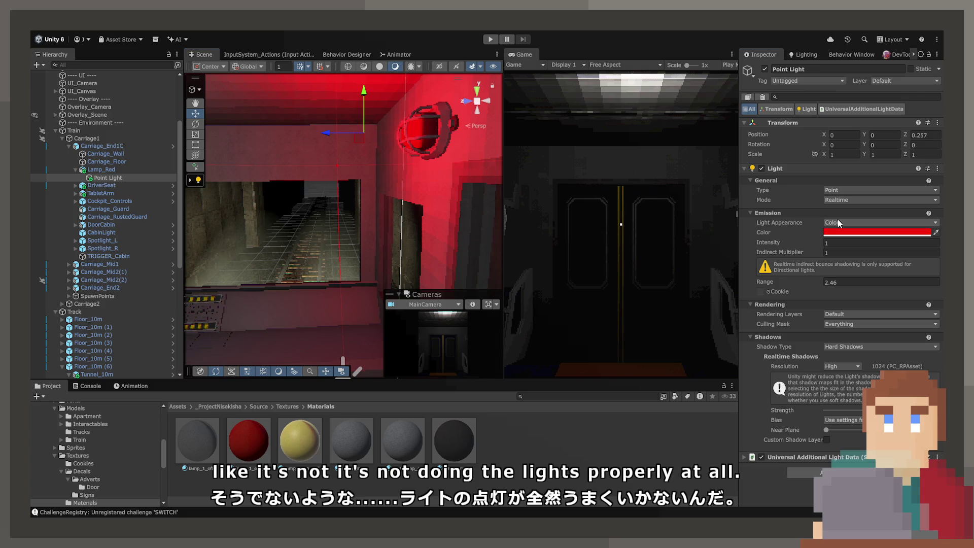
pyautogui.click(797, 246)
pyautogui.moveTo(798, 249)
pyautogui.mouseDown()
pyautogui.moveTo(558, 191)
pyautogui.moveTo(581, 201)
pyautogui.moveTo(417, 228)
pyautogui.moveTo(588, 214)
pyautogui.moveTo(357, 425)
pyautogui.mouseUp()
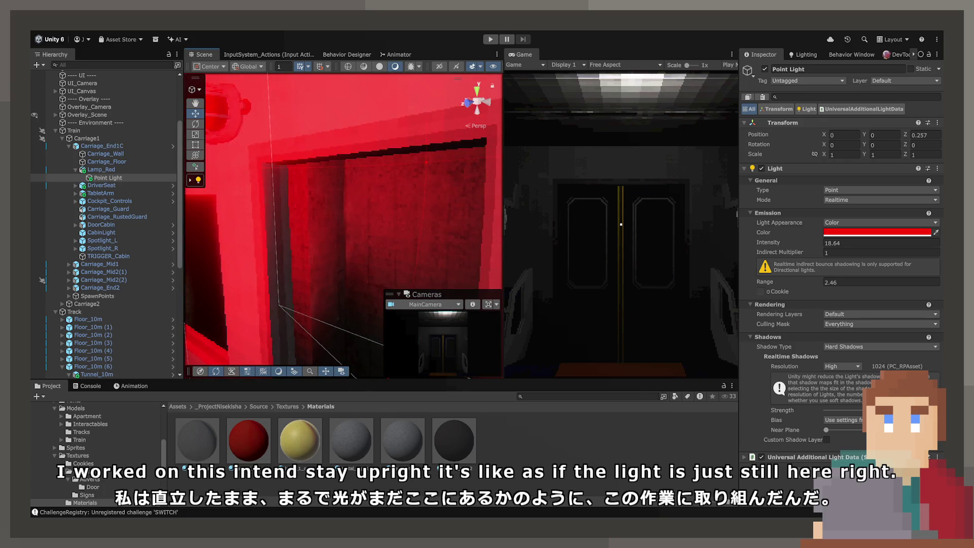